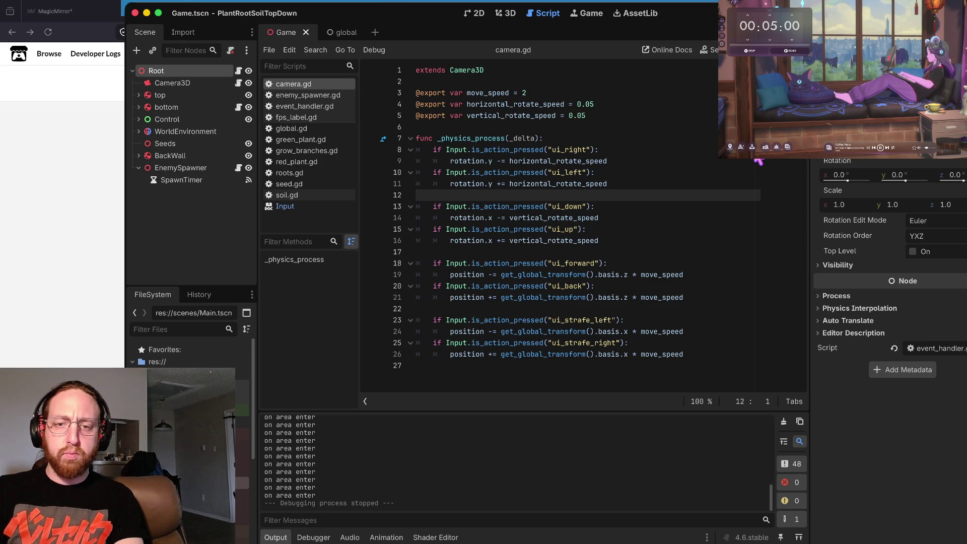
Look over the rotation lines in the camera script.
left_click(757, 161)
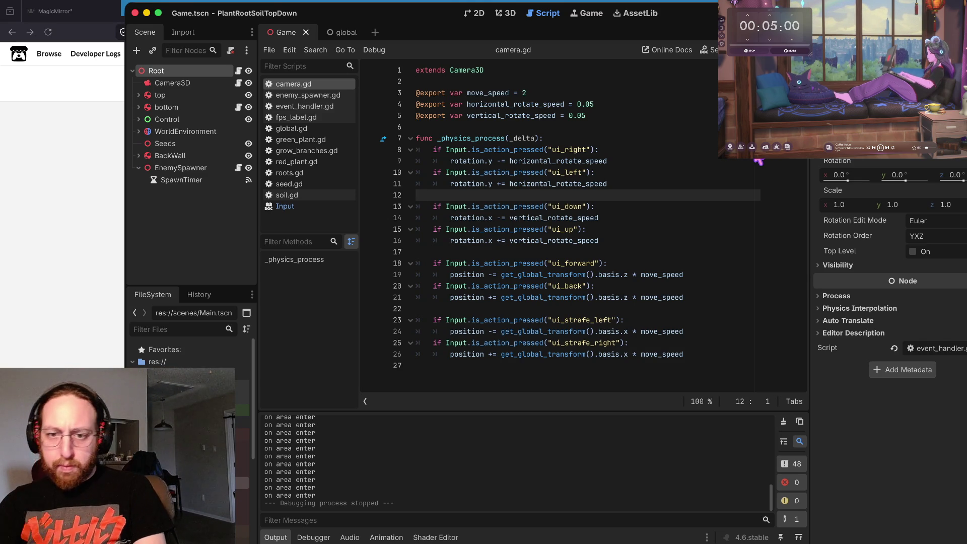
key("Down")
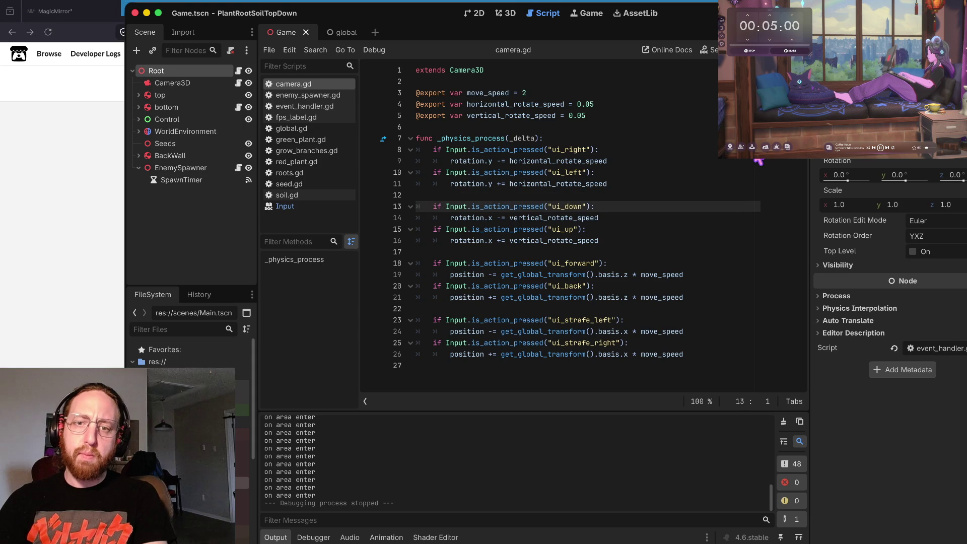
key("Up")
key("Down")
key("Down")
key("Down")
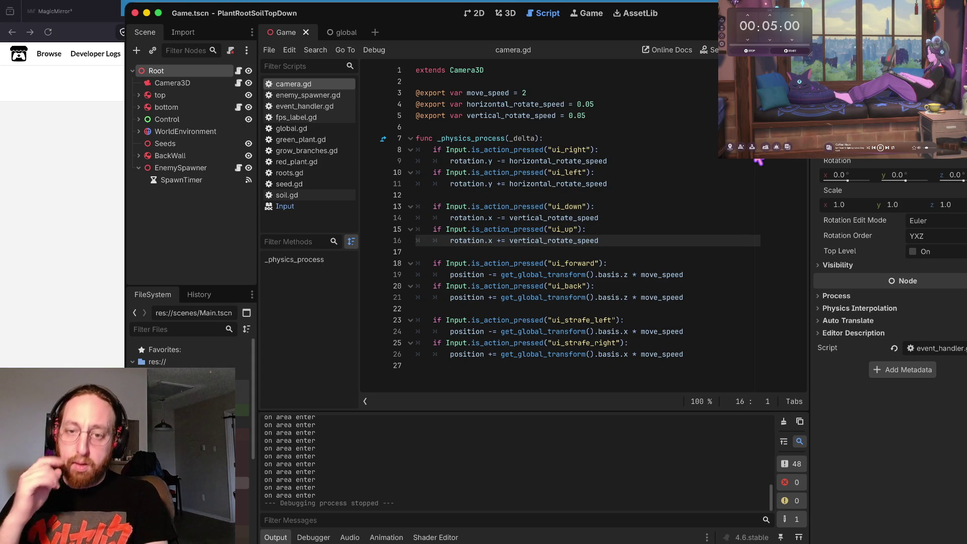
Run the game and tap several spots in the game view to grow roots.
key("super+b")
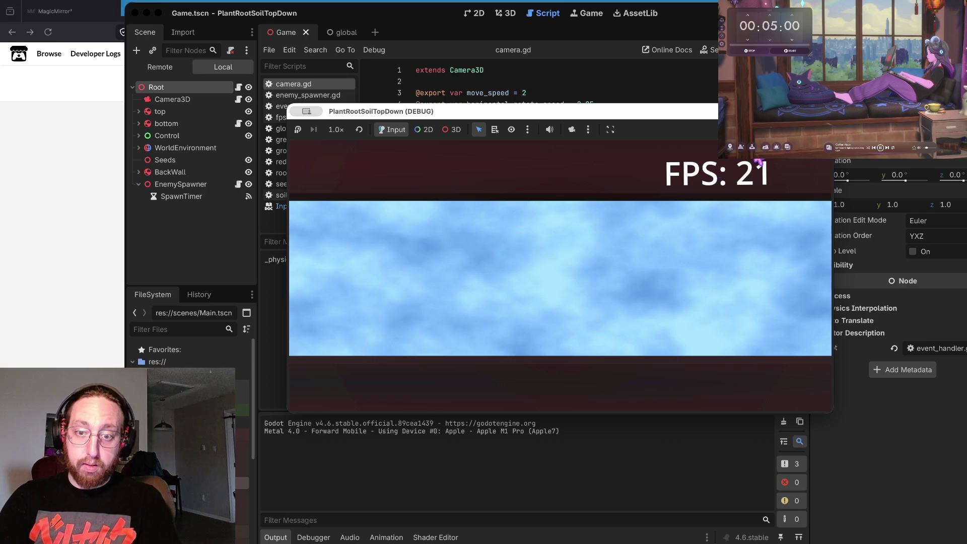
left_click(546, 289)
left_click(489, 292)
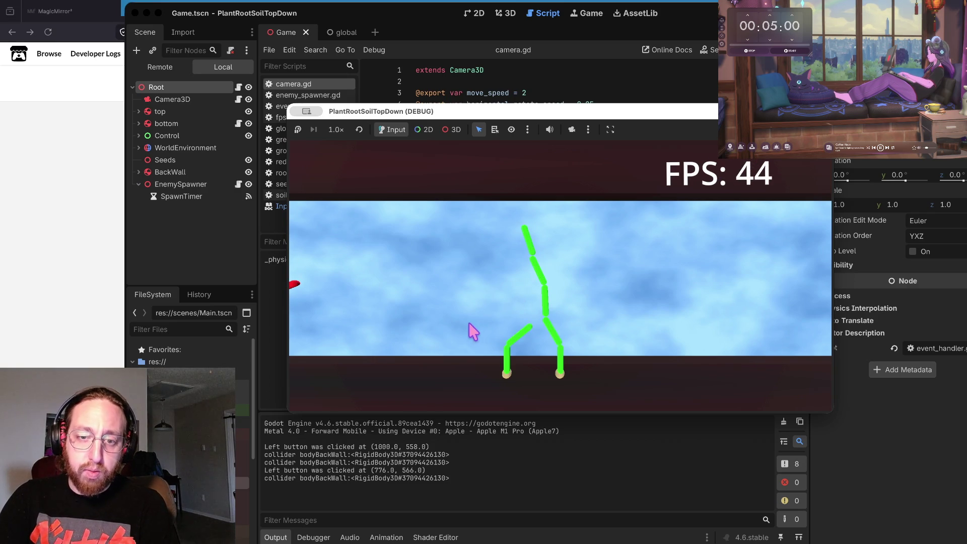
left_click(392, 308)
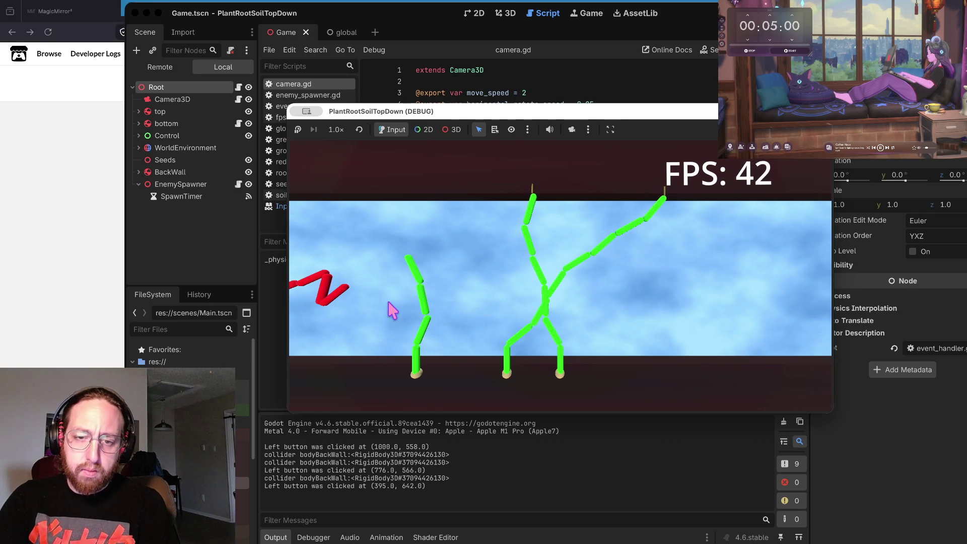
left_click(407, 314)
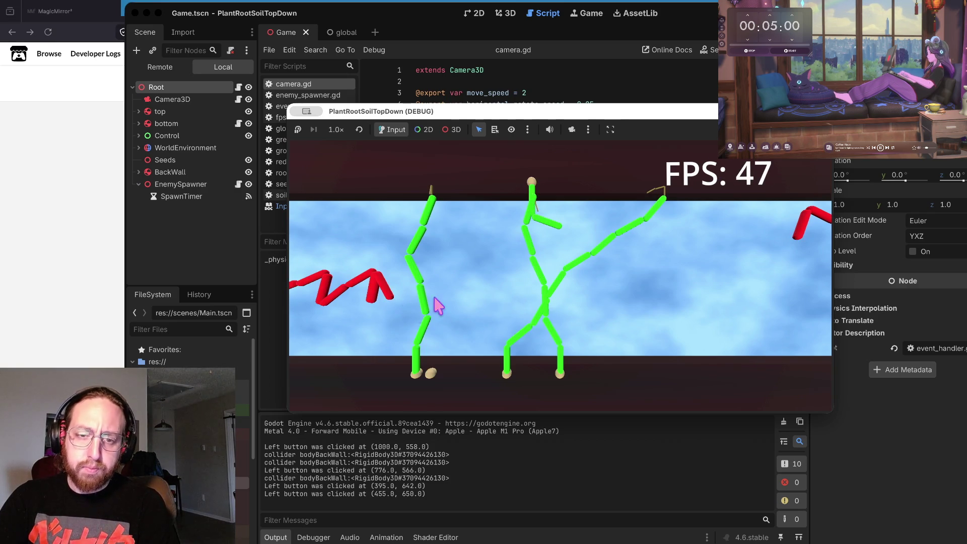
left_click(346, 234)
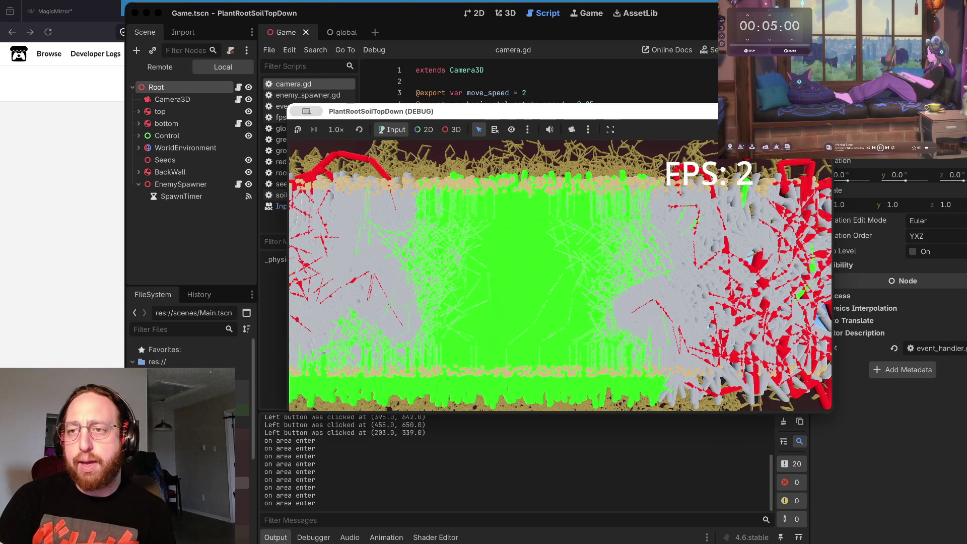
Stop the game and open the Excalidraw Whiteboard site in Firefox via a web search.
key("super+q")
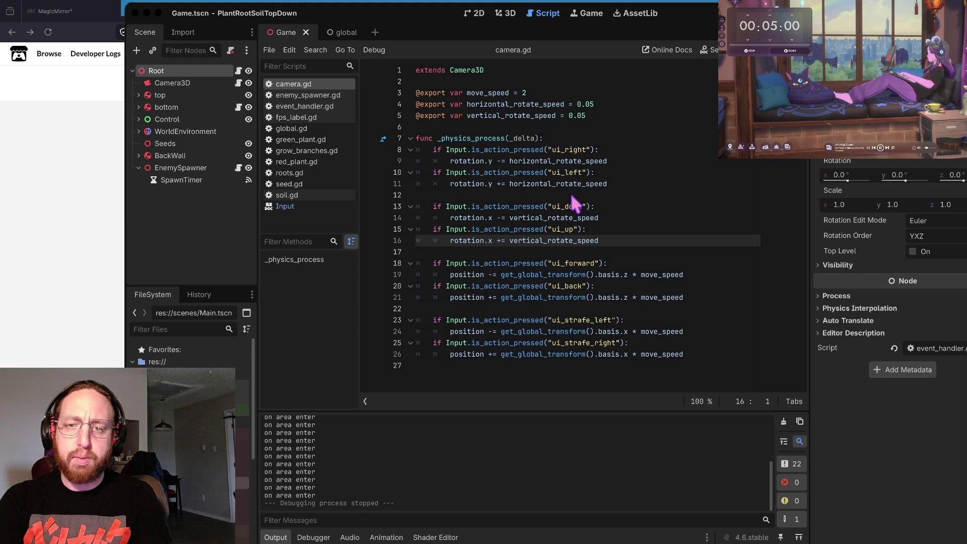
key("super+Tab")
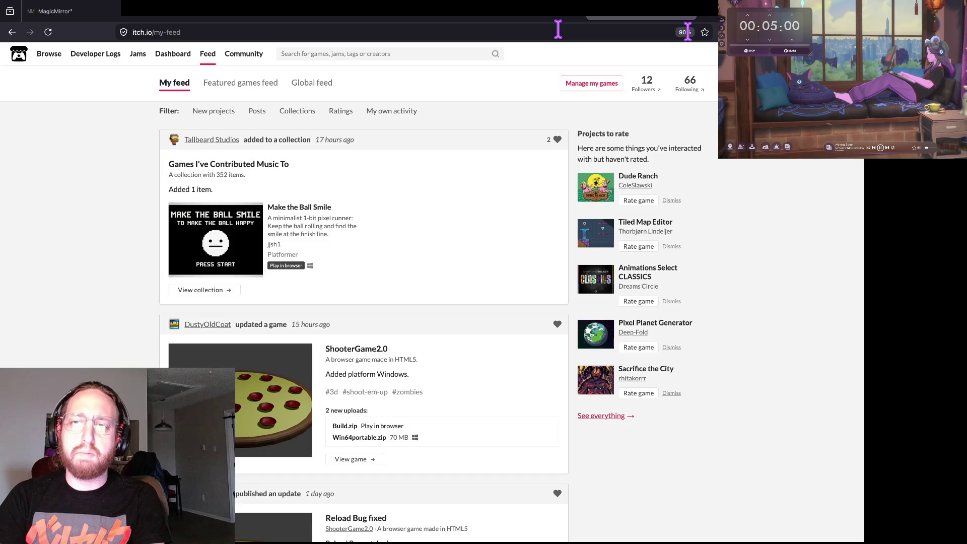
key("ctrl+t")
type("exalidraw")
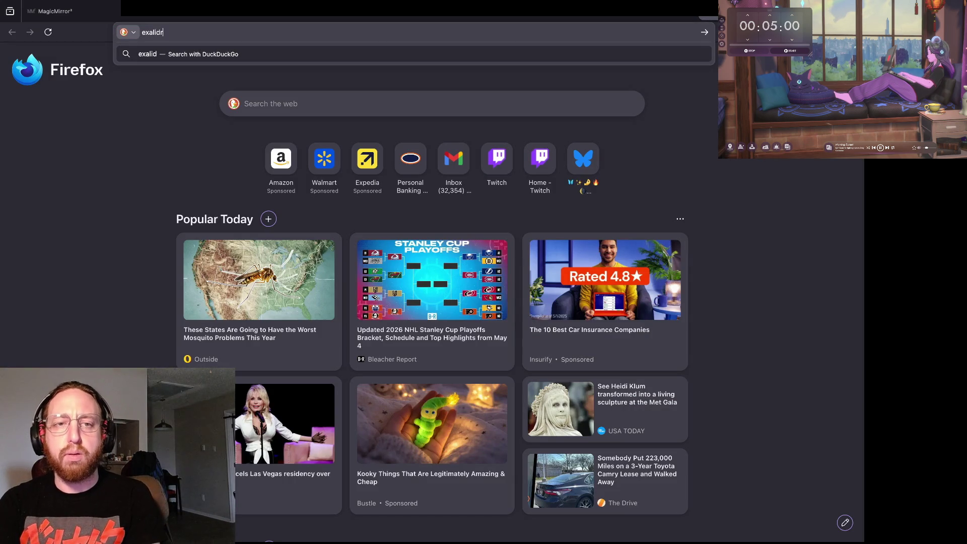
key("Return")
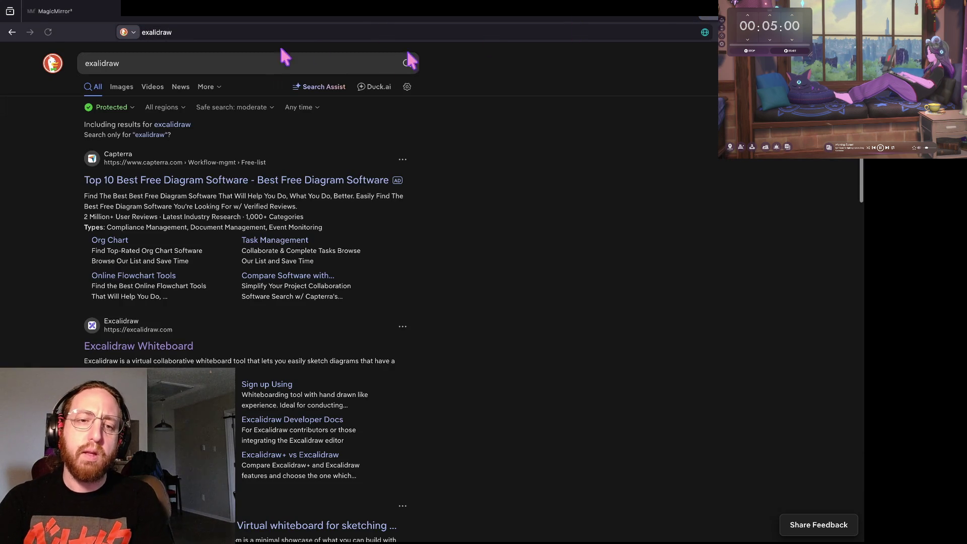
left_click(162, 345)
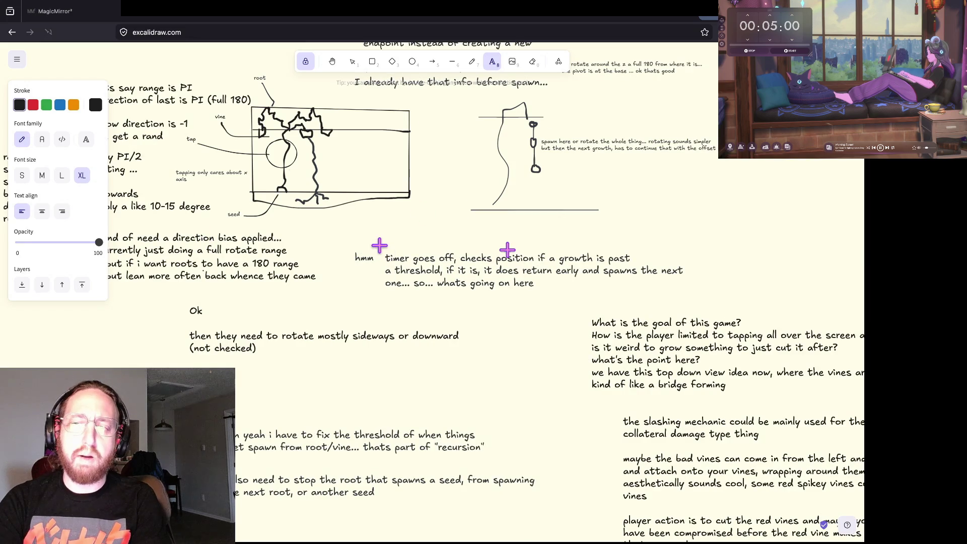
Draw a large rectangle above the existing notes.
scroll(403, 164, "down", 5)
scroll(402, 164, "up", 10)
scroll(410, 156, "left", 3)
scroll(409, 156, "up", 2)
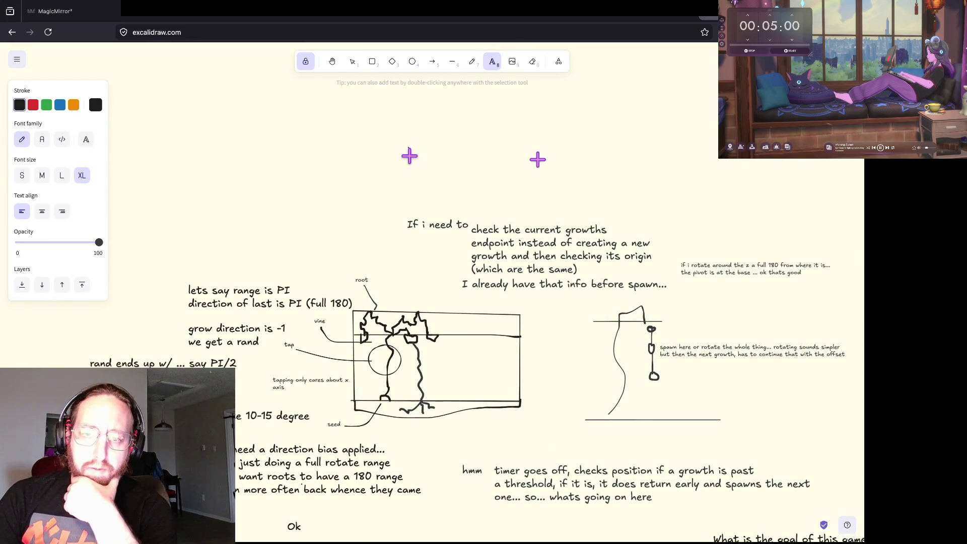
left_click(374, 63)
mouse_move(219, 117)
left_mouse_down()
mouse_move(515, 204)
mouse_move(470, 224)
mouse_move(391, 233)
mouse_move(443, 218)
mouse_move(423, 222)
left_mouse_up()
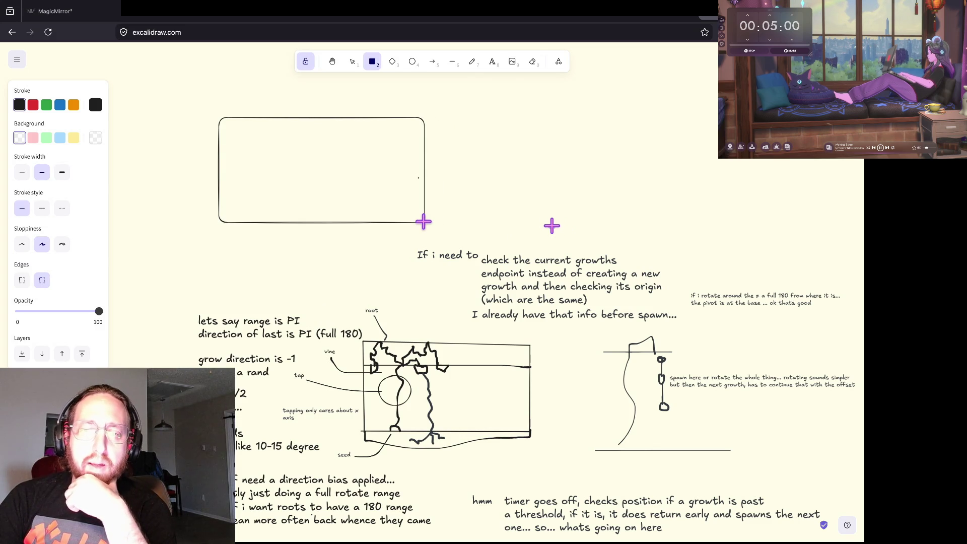
Freehand a dot, a short dash and a long diagonal line inside the box.
left_click(472, 62)
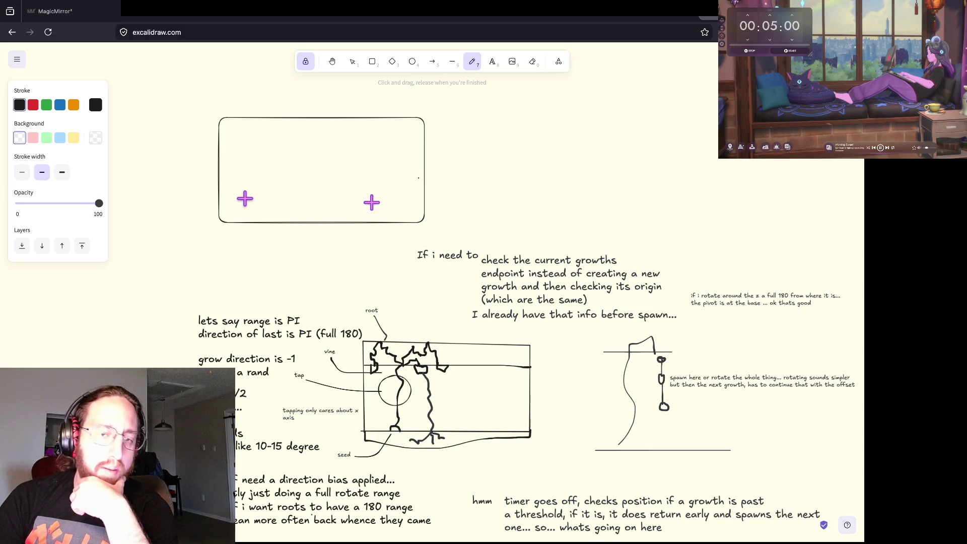
left_click(263, 165)
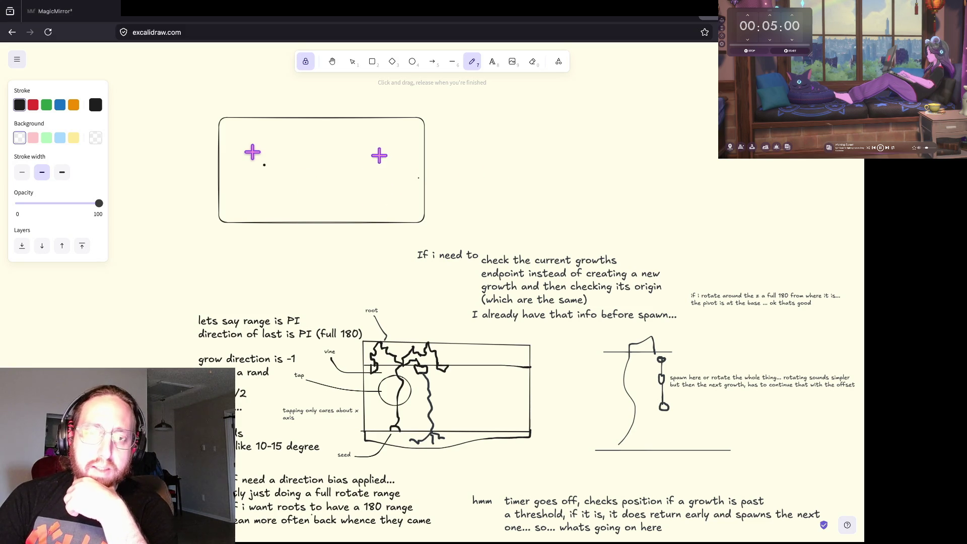
left_click_drag(242, 152, 254, 152)
left_click_drag(268, 201, 374, 141)
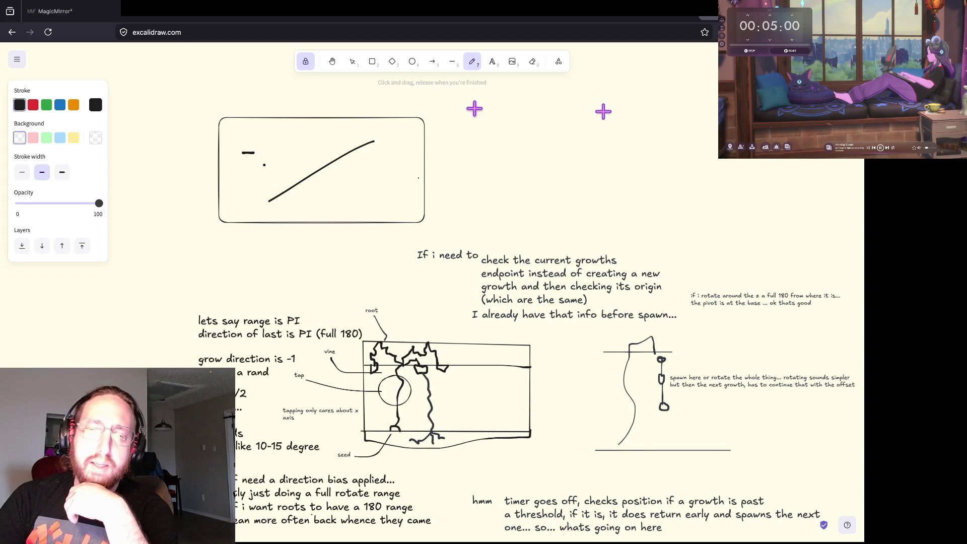
Sketch three stars with an arrow below them, discarding a stray L-shaped stroke.
mouse_move(447, 119)
left_mouse_down()
mouse_move(455, 108)
mouse_move(440, 141)
mouse_move(498, 153)
mouse_move(477, 148)
mouse_move(533, 149)
mouse_move(574, 107)
mouse_move(520, 157)
left_mouse_up()
mouse_move(441, 179)
left_mouse_down()
mouse_move(547, 178)
mouse_move(495, 206)
left_mouse_up()
mouse_move(605, 116)
left_mouse_down()
mouse_move(625, 183)
mouse_move(649, 177)
left_mouse_up()
left_click(650, 164)
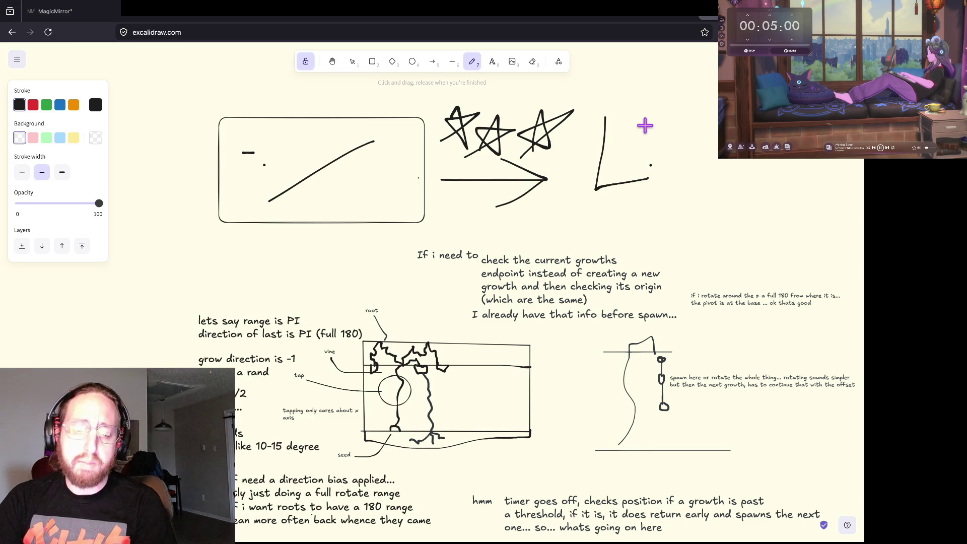
key("ctrl+z")
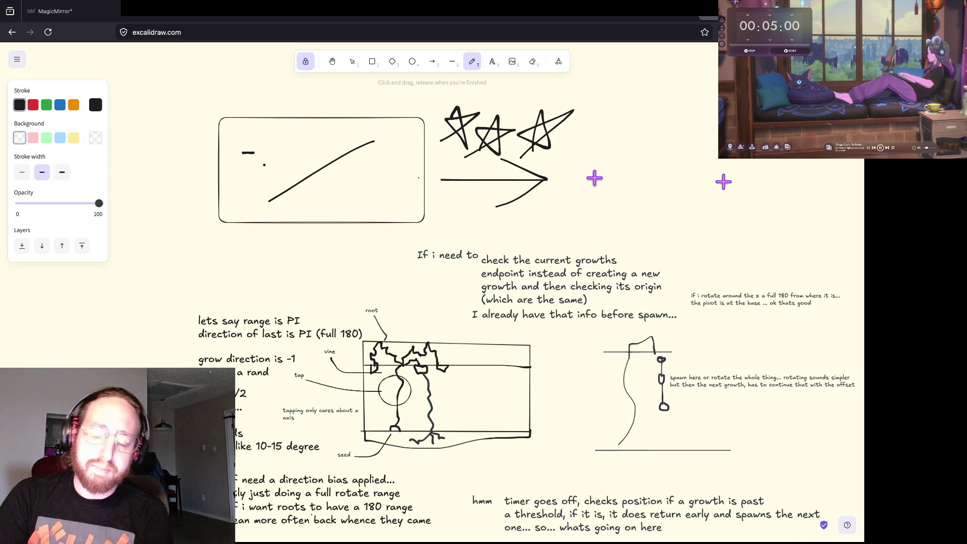
Draw a zigzag with horizontal lines, enclosed in a rough frame on the right.
mouse_move(644, 180)
left_mouse_down()
mouse_move(660, 156)
mouse_move(698, 151)
left_mouse_up()
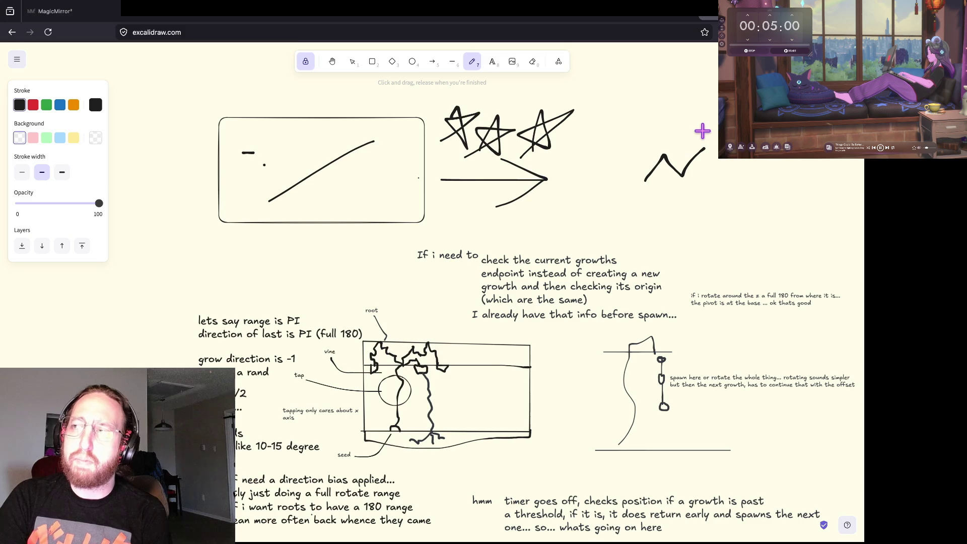
left_click_drag(685, 220, 762, 221)
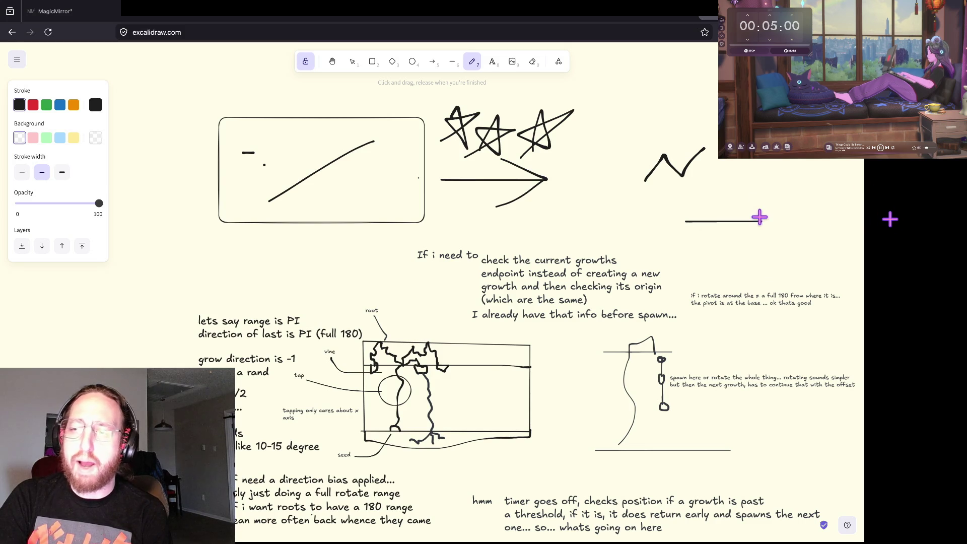
mouse_move(668, 207)
left_mouse_down()
mouse_move(743, 207)
mouse_move(711, 182)
mouse_move(736, 161)
left_mouse_up()
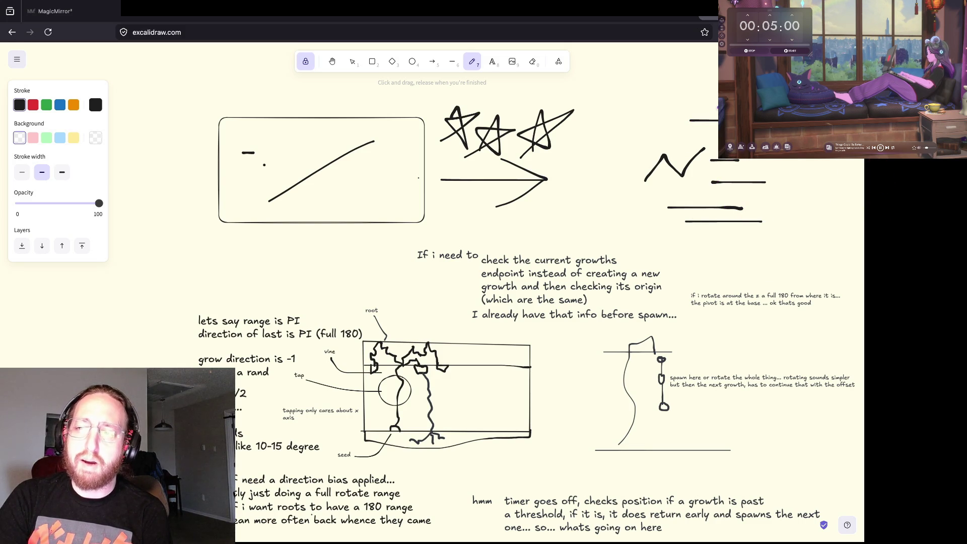
left_click_drag(688, 109, 709, 109)
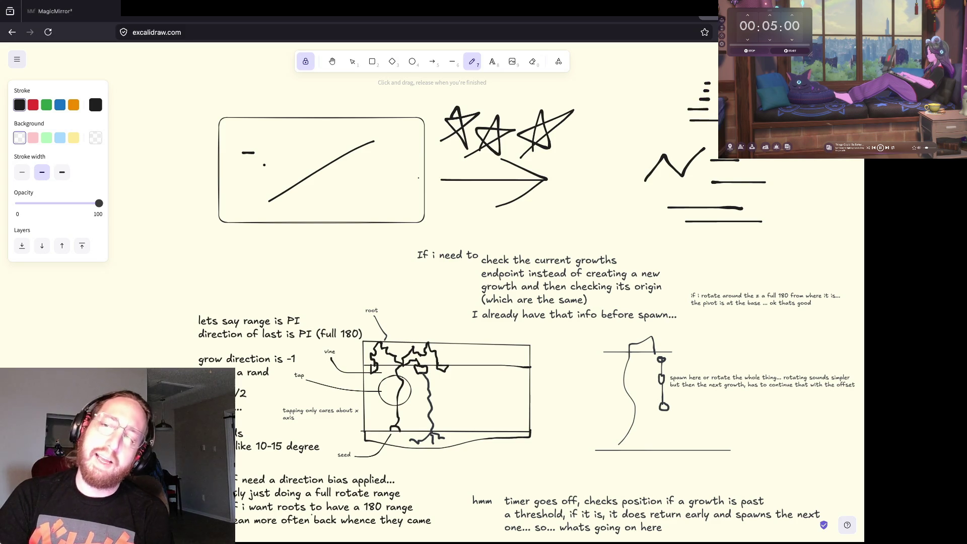
mouse_move(664, 70)
left_mouse_down()
mouse_move(654, 201)
mouse_move(802, 237)
mouse_move(755, 78)
mouse_move(651, 76)
left_mouse_up()
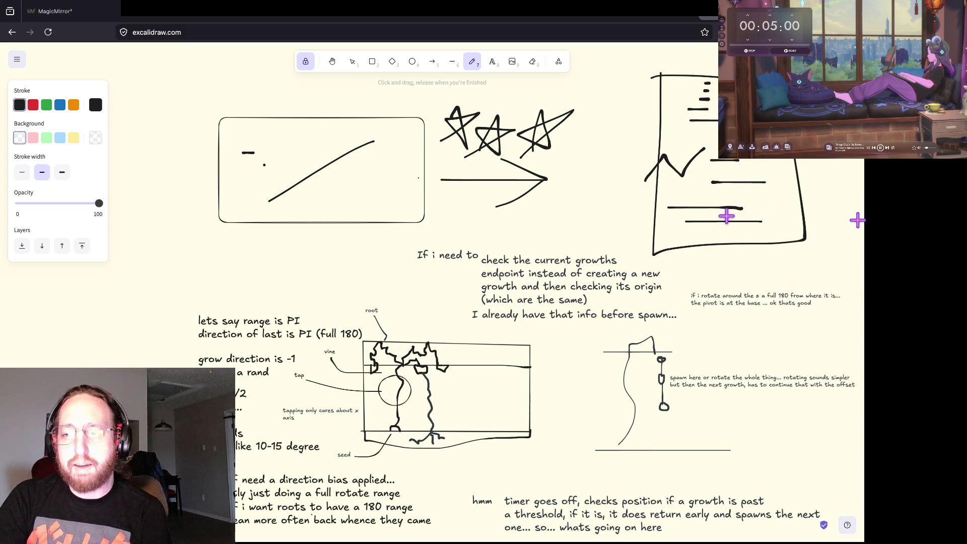
left_click_drag(594, 231, 674, 230)
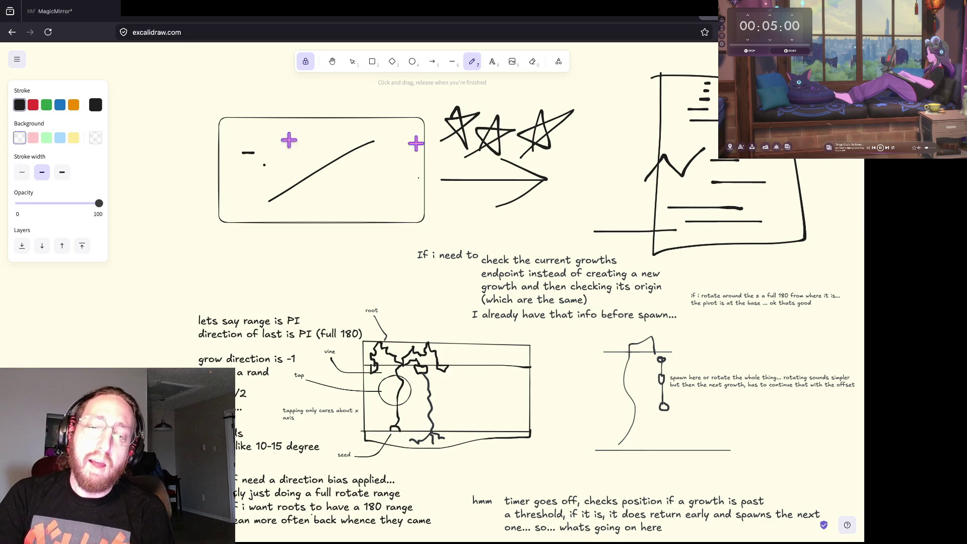
scroll(359, 243, "down", 2)
Draw a freehand stroke below the notes.
key("ctrl+equal")
key("ctrl+equal")
key("ctrl+equal")
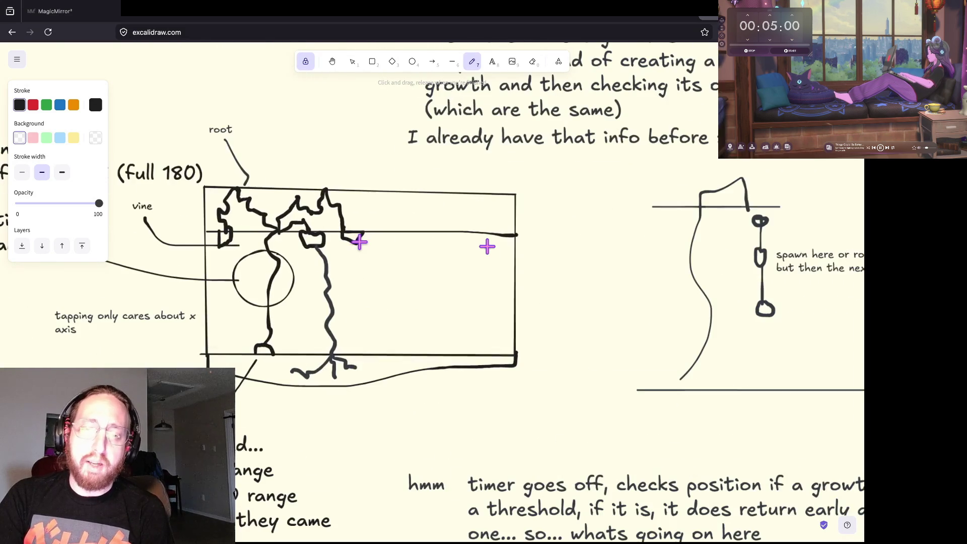
key("ctrl+minus")
key("ctrl+minus")
key("ctrl+minus")
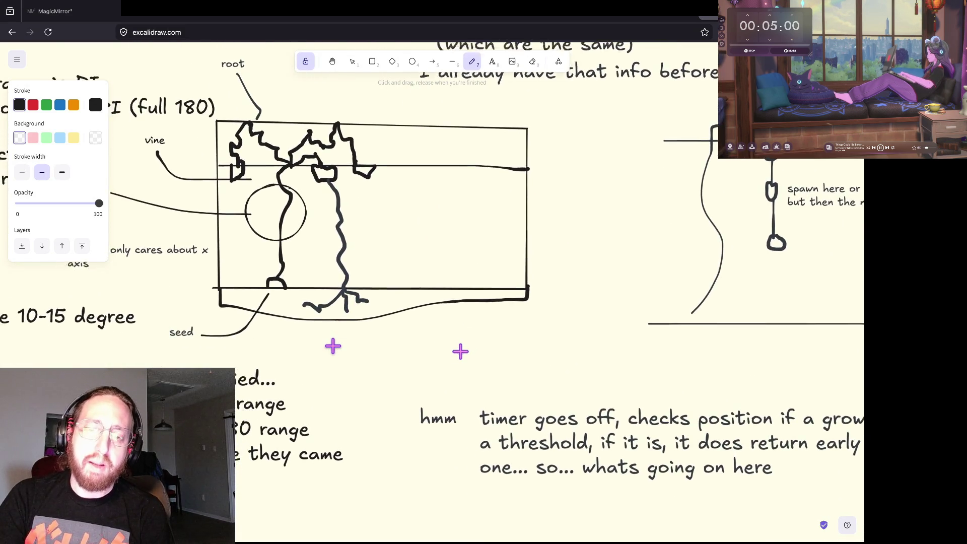
scroll(332, 346, "down", 2)
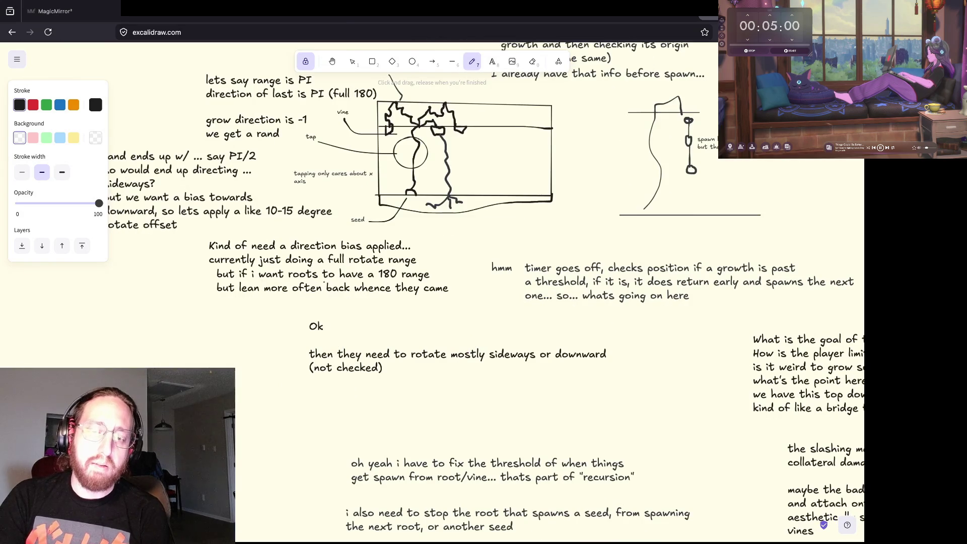
left_click_drag(243, 442, 88, 363)
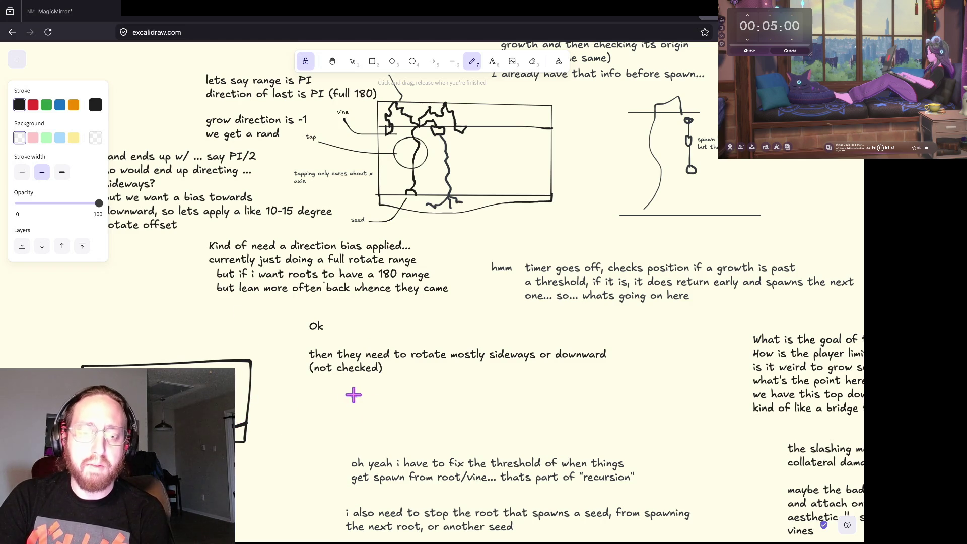
In the empty area above the boxes, draw a long diagonal stroke with a hooked tip.
scroll(388, 183, "up", 2)
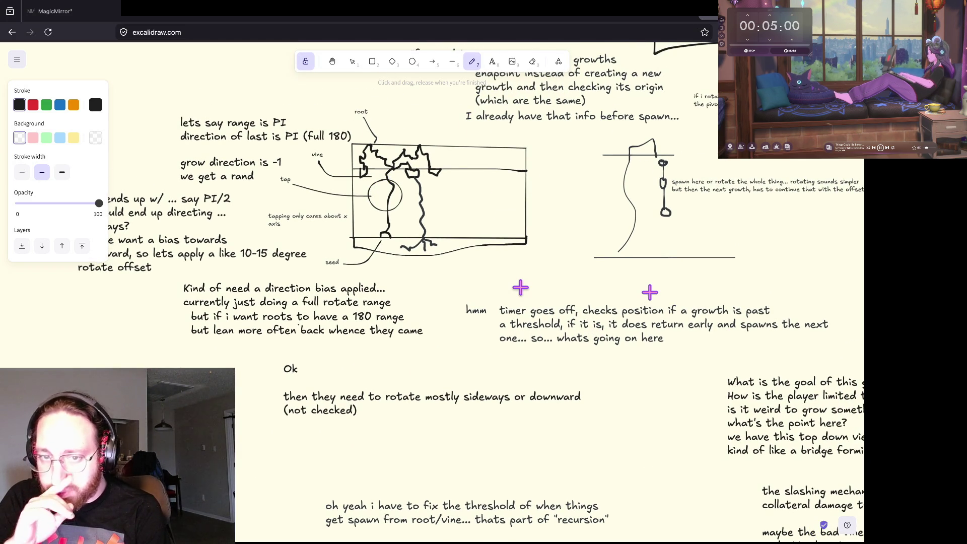
scroll(521, 287, "up", 2)
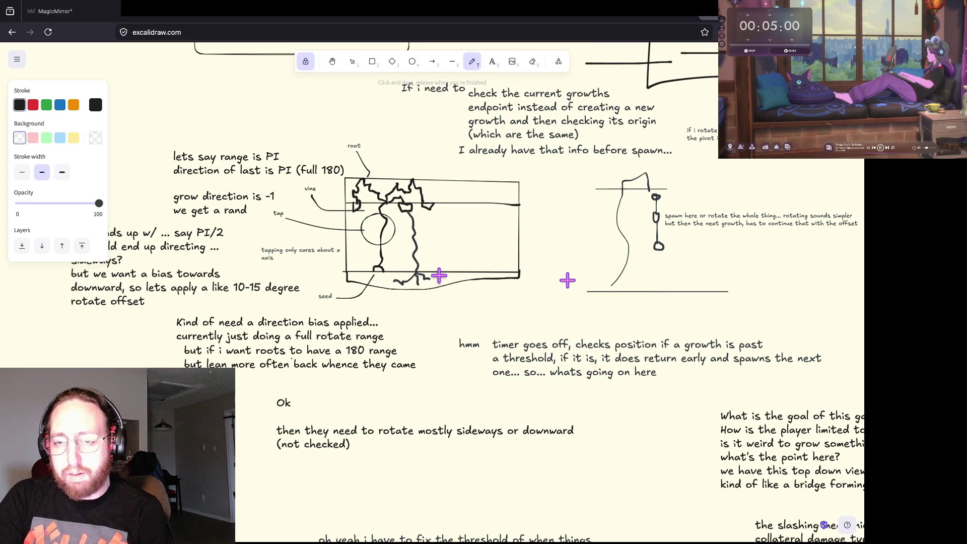
scroll(439, 275, "down", 5, "ctrl")
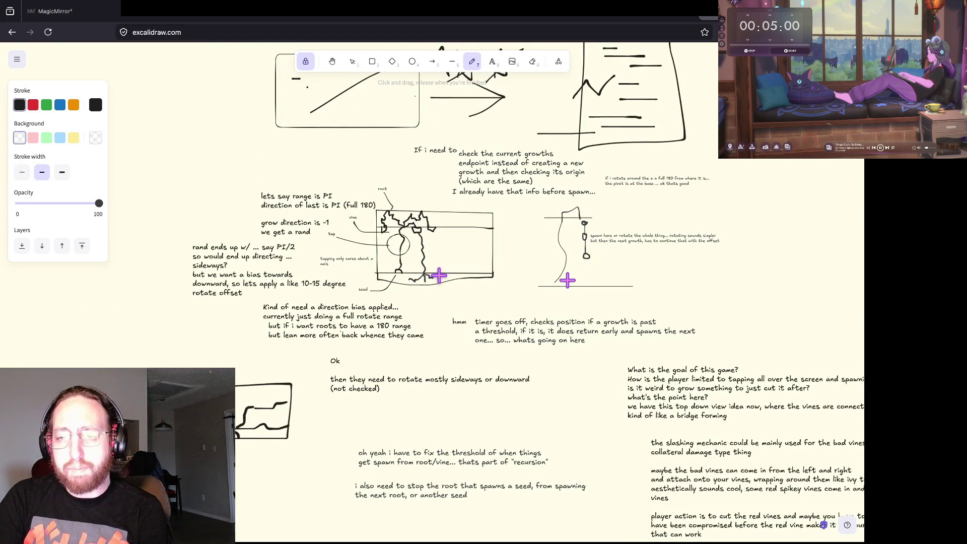
scroll(439, 276, "up", 3)
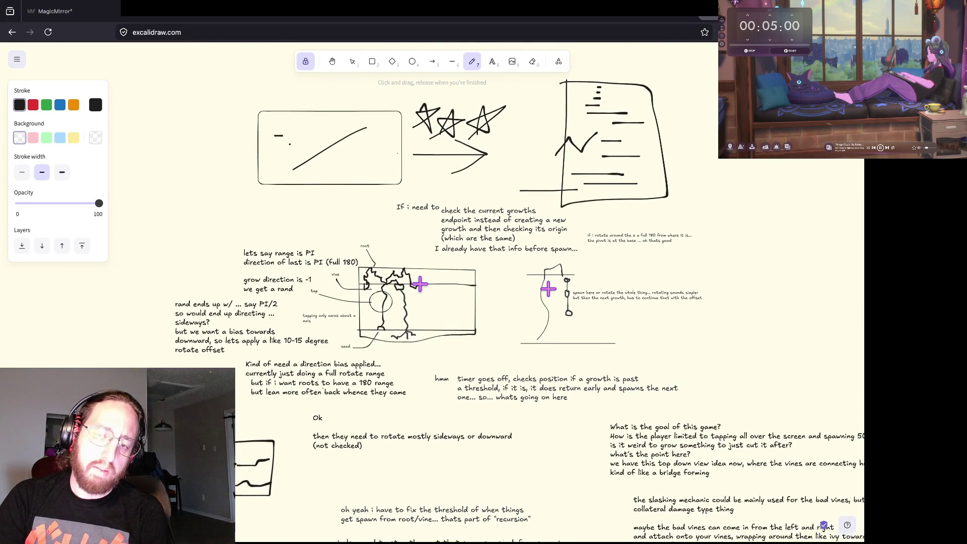
scroll(420, 284, "up", 1)
scroll(420, 285, "right", 3)
scroll(420, 285, "up", 1)
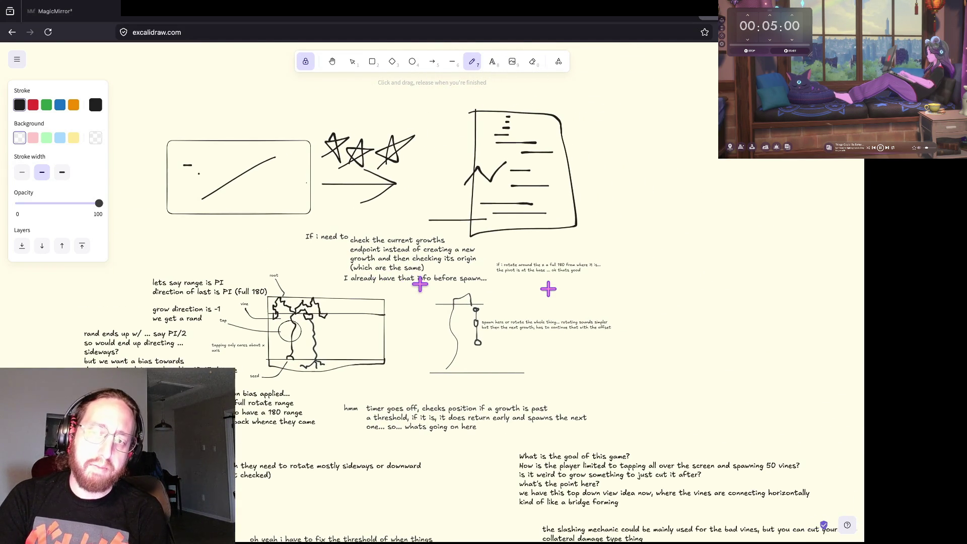
scroll(209, 134, "up", 5)
scroll(210, 134, "left", 3)
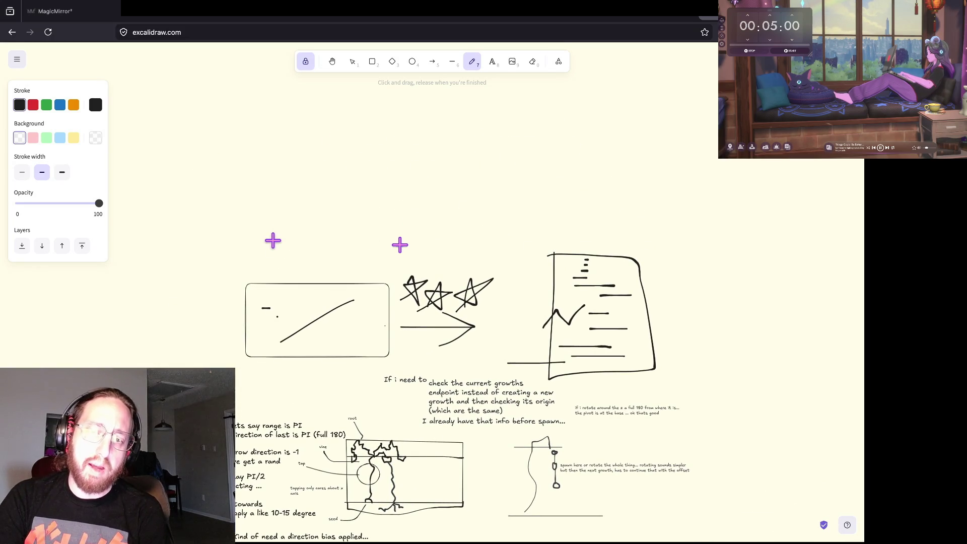
mouse_move(268, 247)
left_mouse_down()
mouse_move(390, 140)
mouse_move(400, 144)
mouse_move(404, 209)
left_mouse_up()
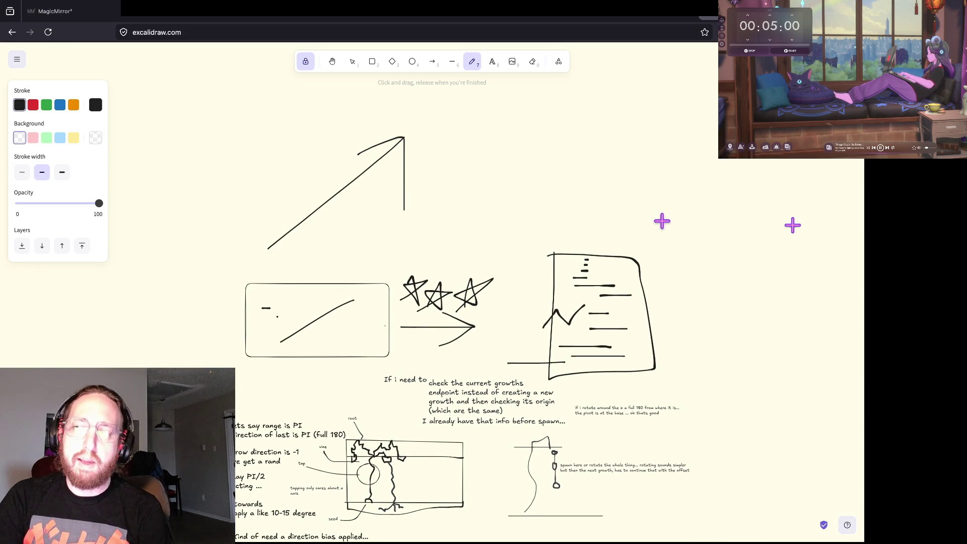
Draw a small 7-shaped stroke, an upward-bending curve, and a long horizontal line crossing it.
left_click_drag(529, 192, 532, 157)
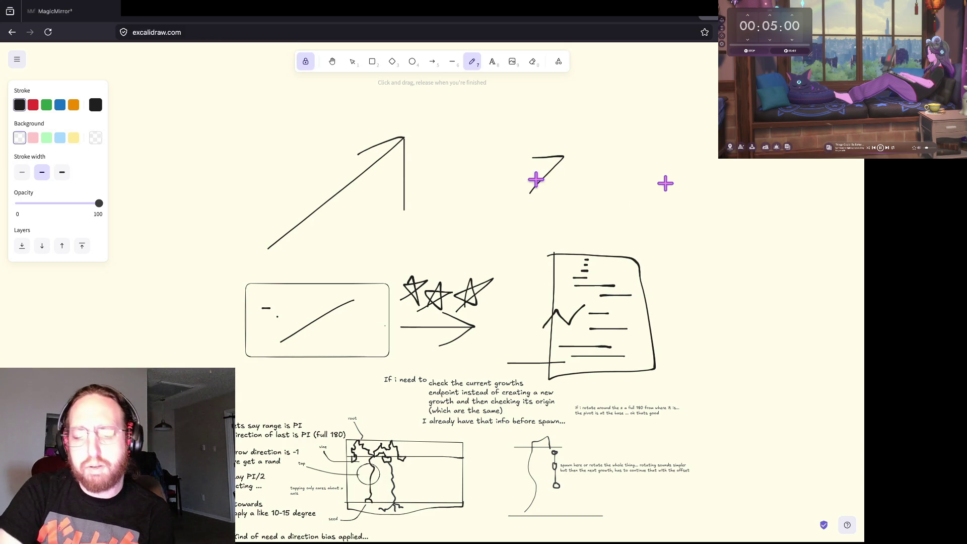
mouse_move(481, 215)
left_mouse_down()
mouse_move(530, 211)
mouse_move(579, 164)
mouse_move(591, 133)
left_mouse_up()
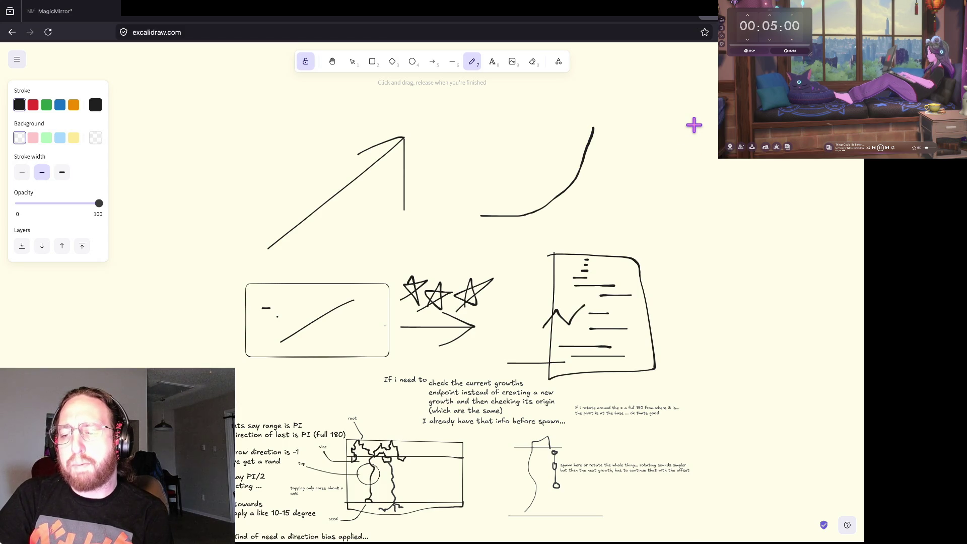
left_click_drag(471, 177, 734, 176)
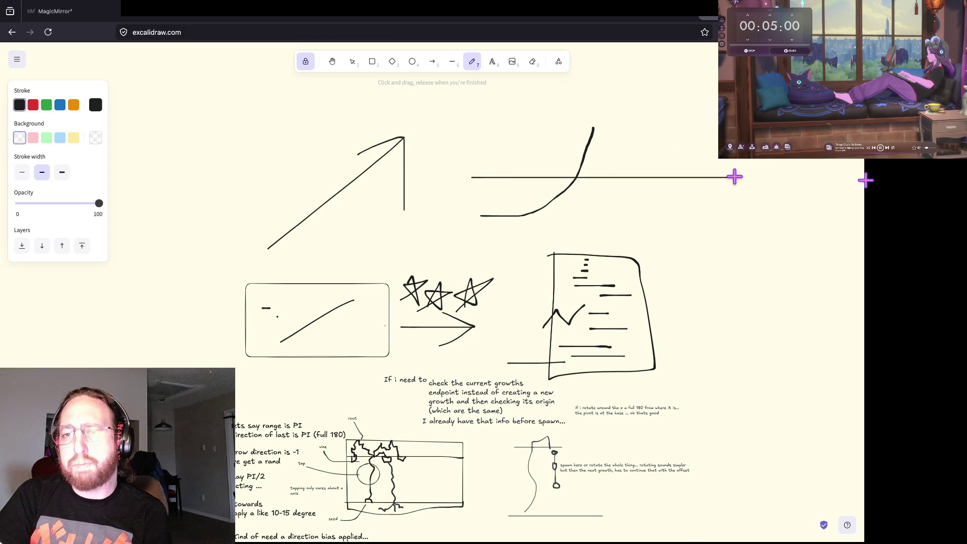
scroll(733, 175, "up", 1)
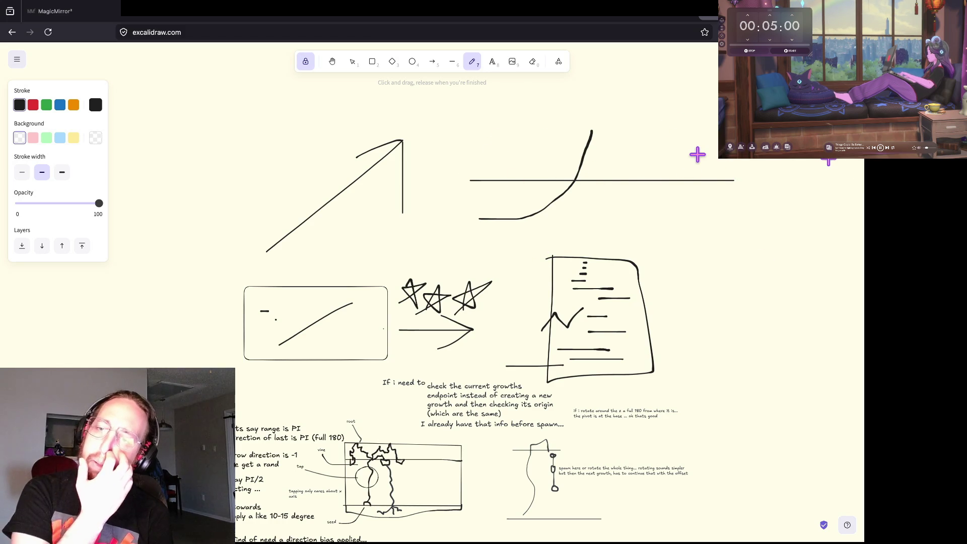
Draw rising and looping vine stems with a V branch and a Z-shaped hook.
scroll(674, 158, "down", 2)
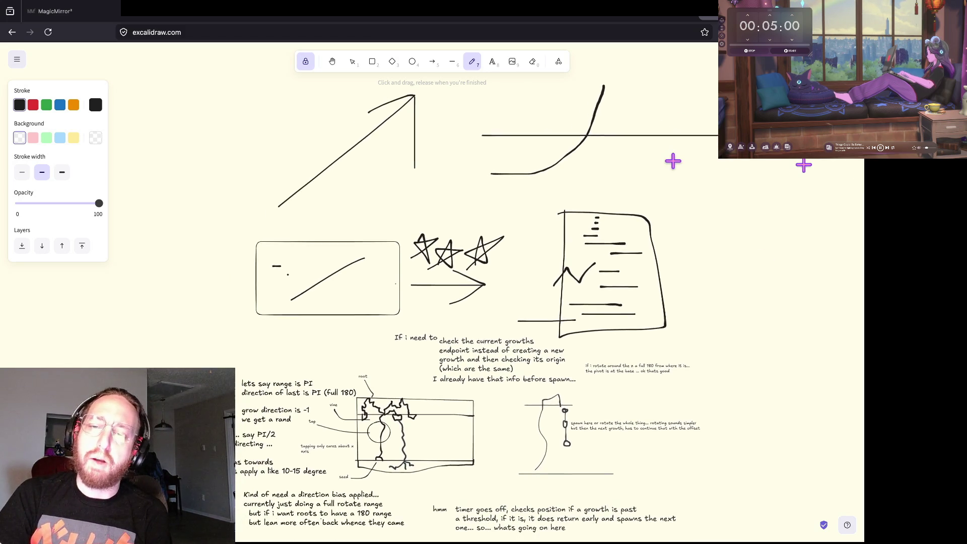
scroll(346, 218, "left", 1)
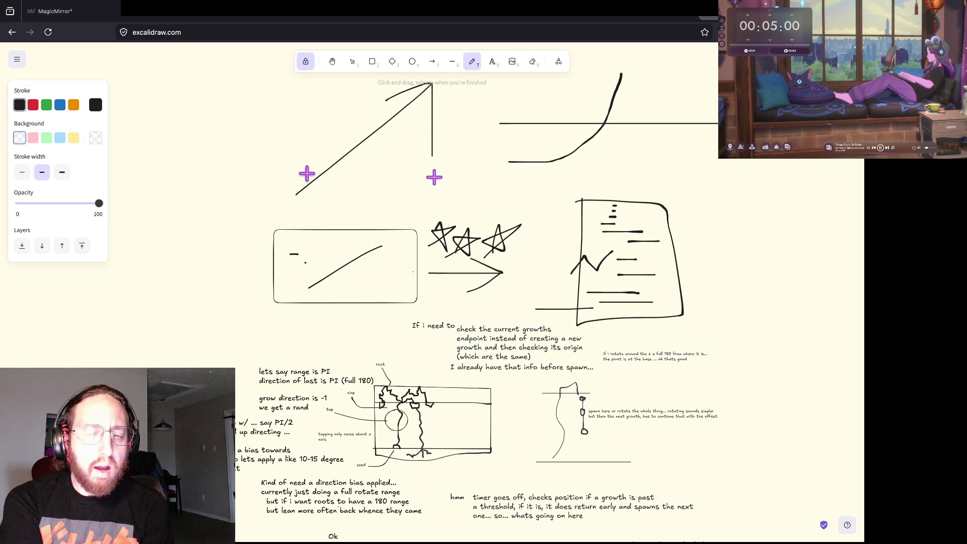
scroll(307, 174, "down", 2)
scroll(307, 174, "left", 5)
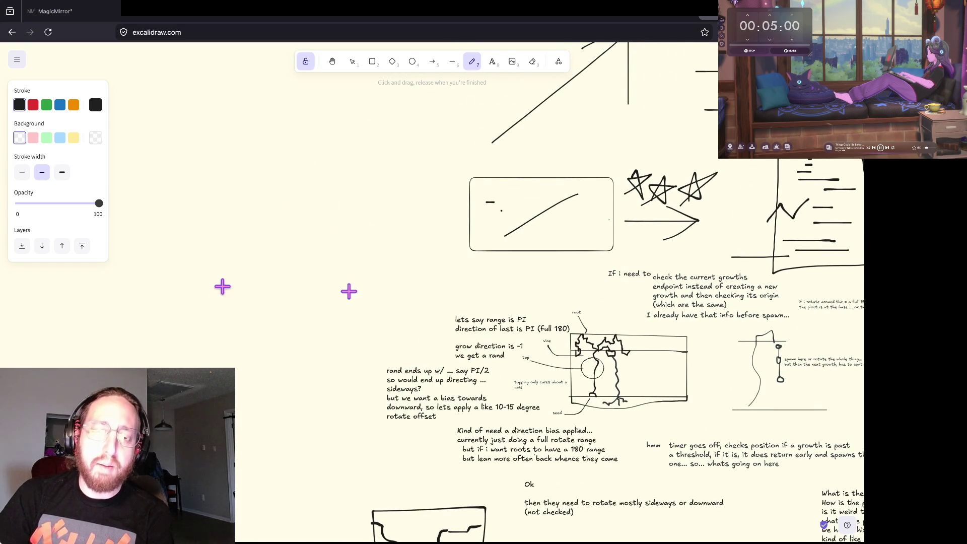
scroll(428, 373, "up", 3, "ctrl")
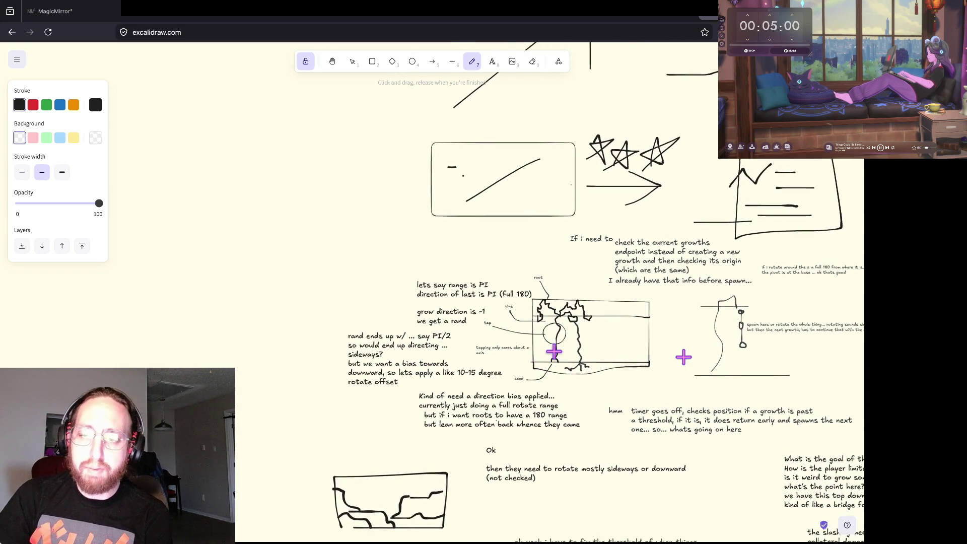
scroll(555, 352, "up", 2, "ctrl")
mouse_move(198, 282)
left_mouse_down()
mouse_move(252, 126)
mouse_move(265, 113)
mouse_move(322, 126)
left_mouse_up()
mouse_move(245, 119)
left_mouse_down()
mouse_move(226, 91)
mouse_move(253, 129)
mouse_move(277, 81)
left_mouse_up()
mouse_move(247, 123)
left_mouse_down()
mouse_move(216, 122)
mouse_move(201, 146)
mouse_move(170, 221)
mouse_move(167, 269)
mouse_move(107, 287)
mouse_move(274, 287)
left_mouse_up()
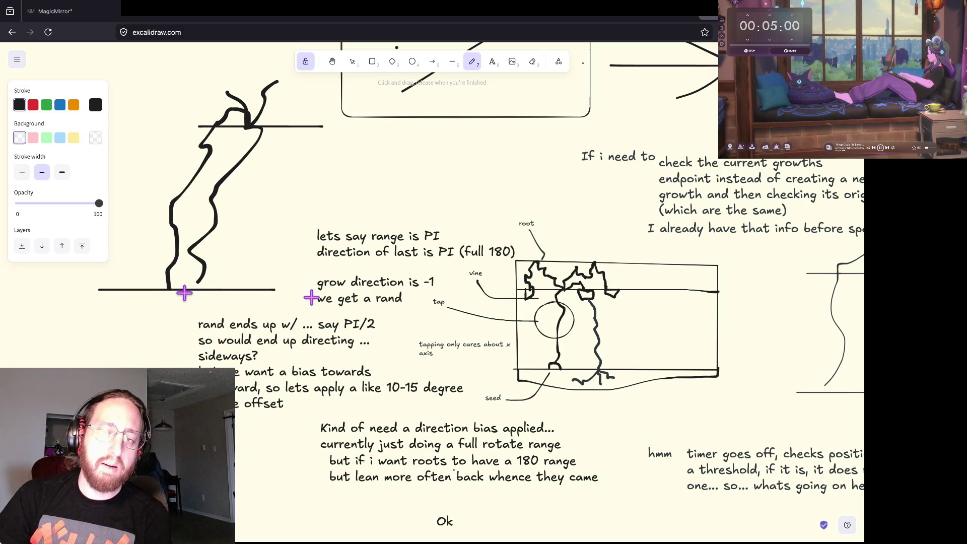
mouse_move(168, 289)
left_mouse_down()
mouse_move(134, 320)
mouse_move(127, 201)
mouse_move(138, 119)
left_mouse_up()
Add two wavy sideways strokes to the left of the vine.
scroll(308, 151, "left", 3)
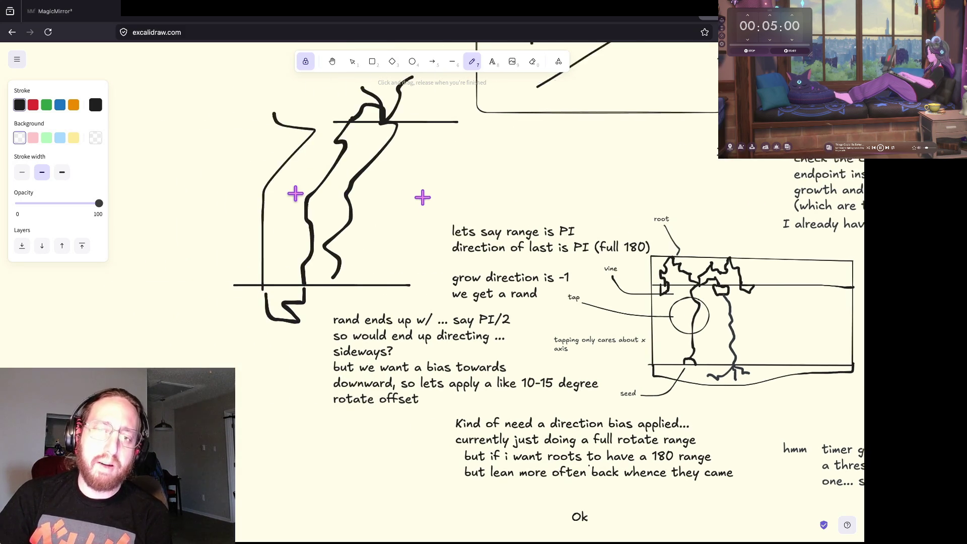
scroll(296, 194, "left", 1)
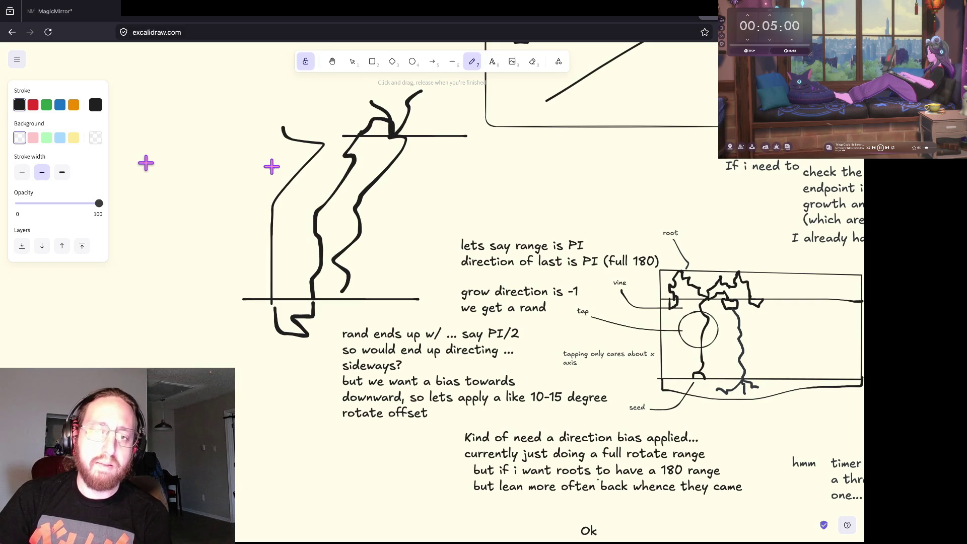
left_click_drag(139, 165, 290, 172)
mouse_move(167, 212)
left_mouse_down()
mouse_move(267, 216)
mouse_move(264, 276)
mouse_move(272, 287)
left_mouse_up()
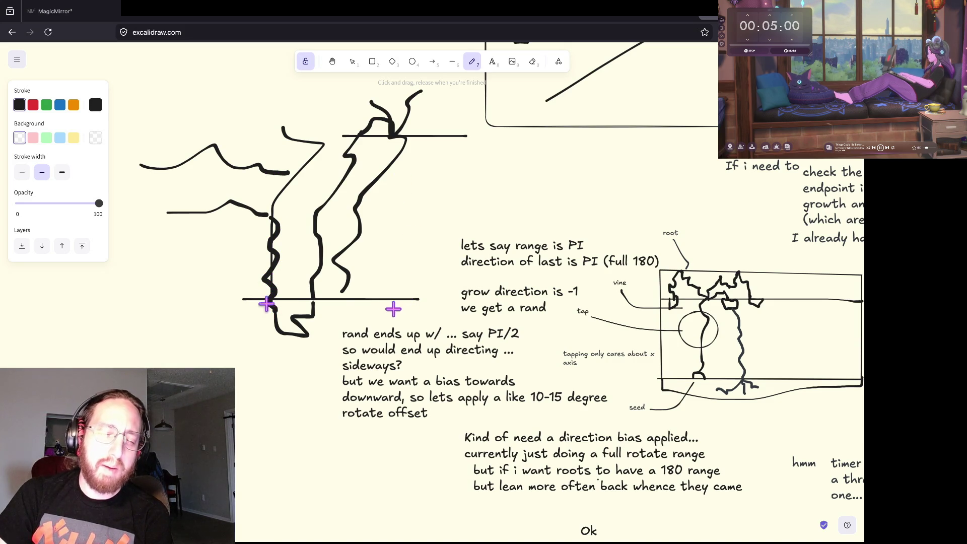
Retrace the bottom line and draw an X across it.
mouse_move(282, 300)
left_mouse_down()
mouse_move(216, 298)
mouse_move(359, 302)
left_mouse_up()
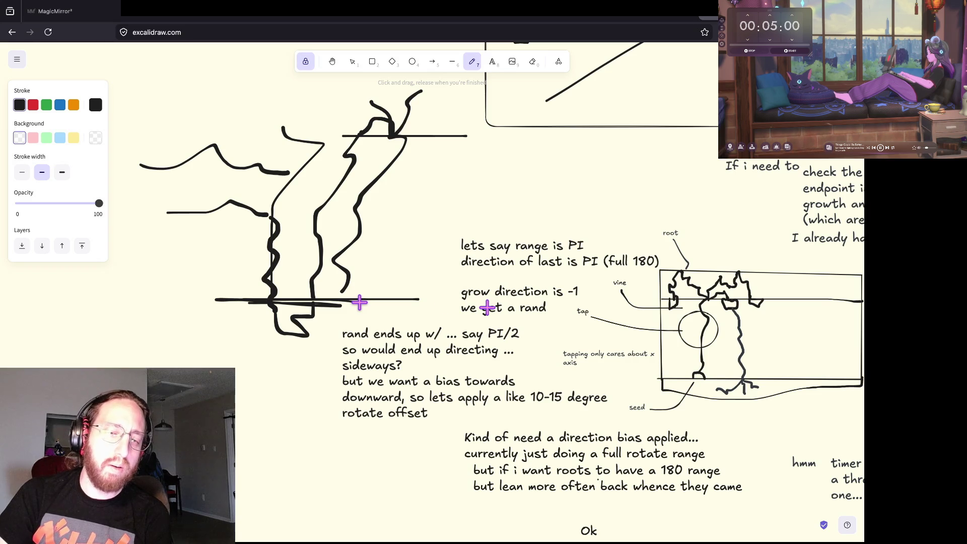
left_click_drag(236, 271, 307, 335)
left_click_drag(248, 334, 364, 203)
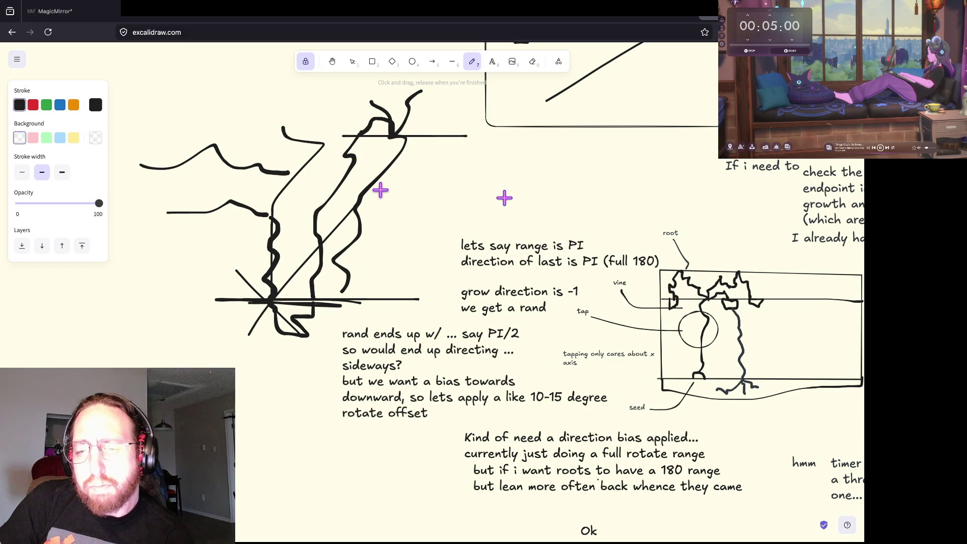
Draw a sideways branch ending in a zigzag claw, plus two more branch strokes.
left_click_drag(360, 223, 426, 212)
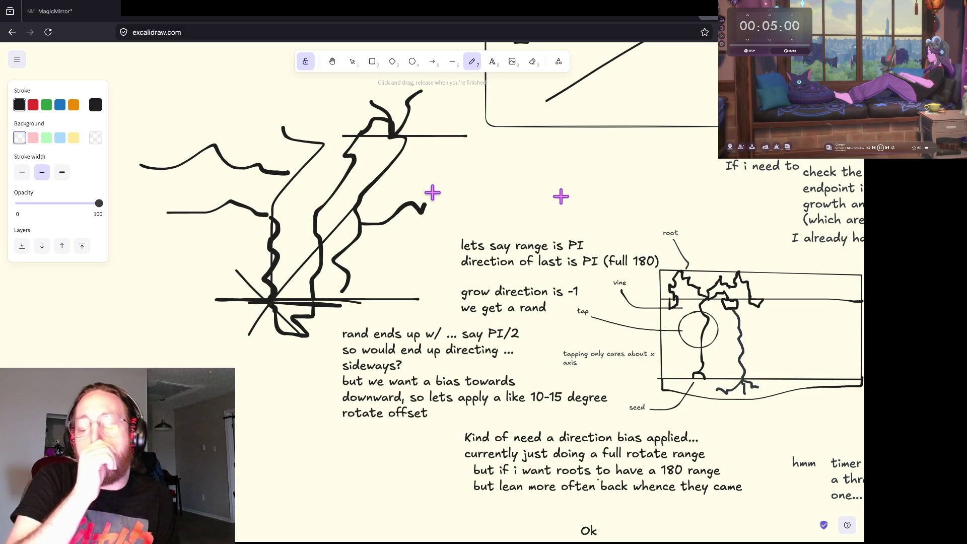
mouse_move(420, 192)
left_mouse_down()
mouse_move(445, 196)
mouse_move(429, 182)
left_mouse_up()
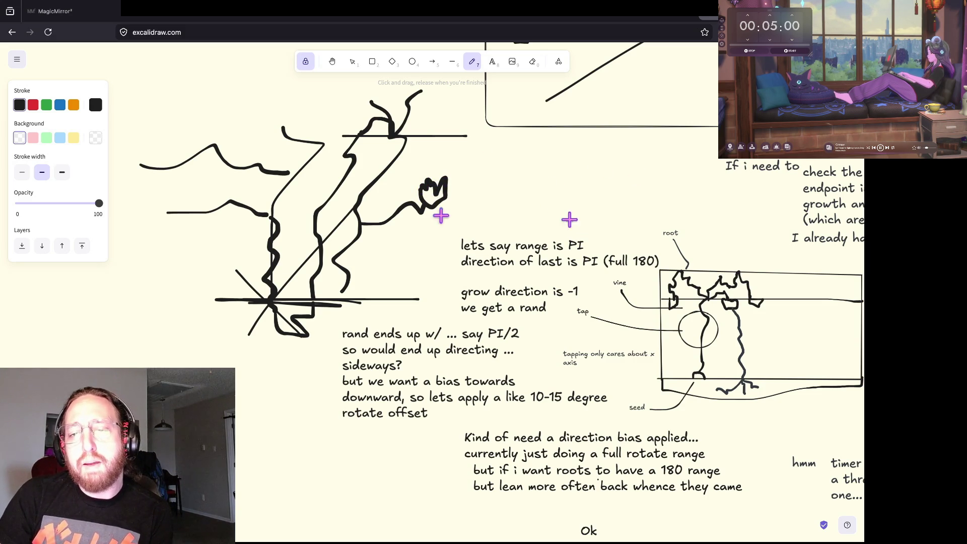
mouse_move(384, 168)
left_mouse_down()
mouse_move(417, 157)
mouse_move(451, 163)
left_mouse_up()
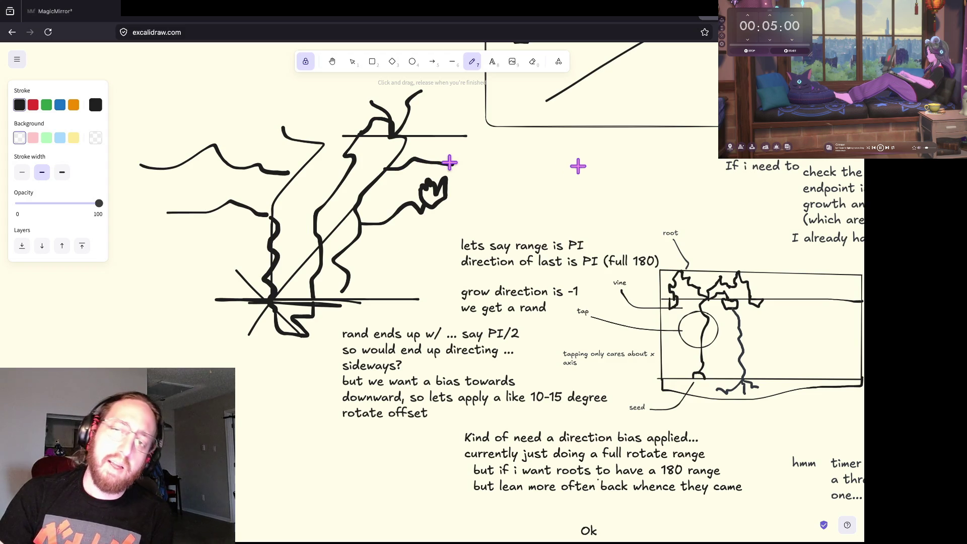
mouse_move(467, 195)
left_mouse_down()
mouse_move(518, 173)
mouse_move(488, 191)
mouse_move(507, 229)
left_mouse_up()
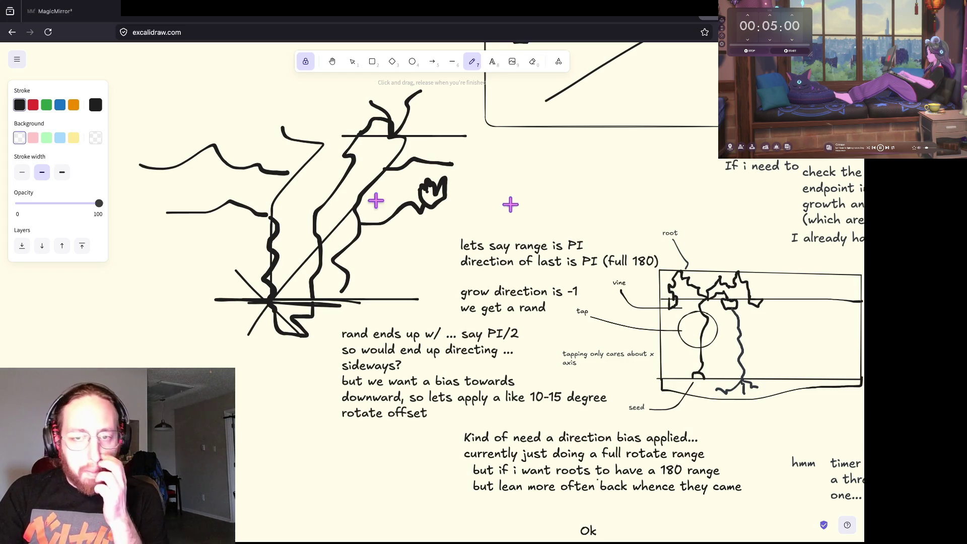
scroll(357, 200, "up", 1)
Mark two small dots and draw a curve rising up the vine sketch.
scroll(357, 200, "up", 2)
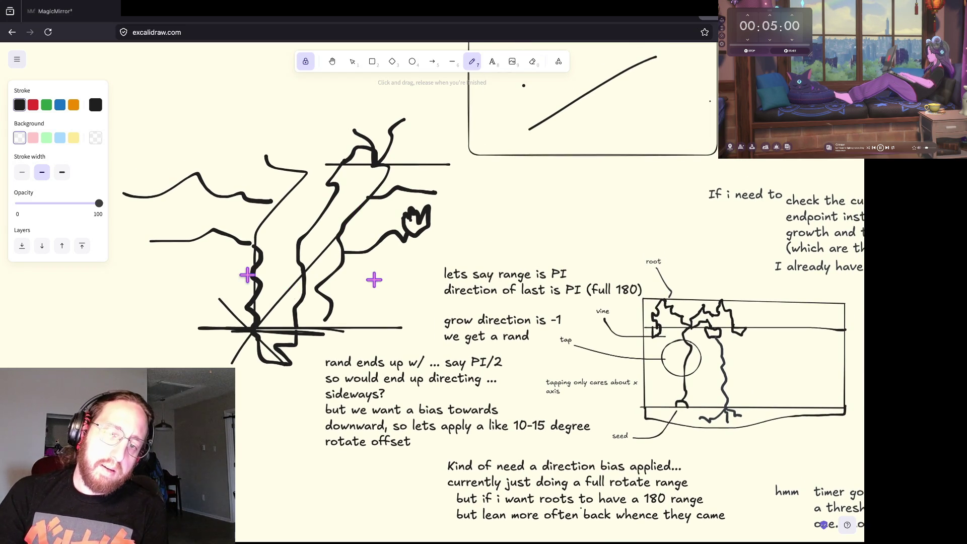
scroll(252, 274, "up", 5)
scroll(320, 295, "up", 8)
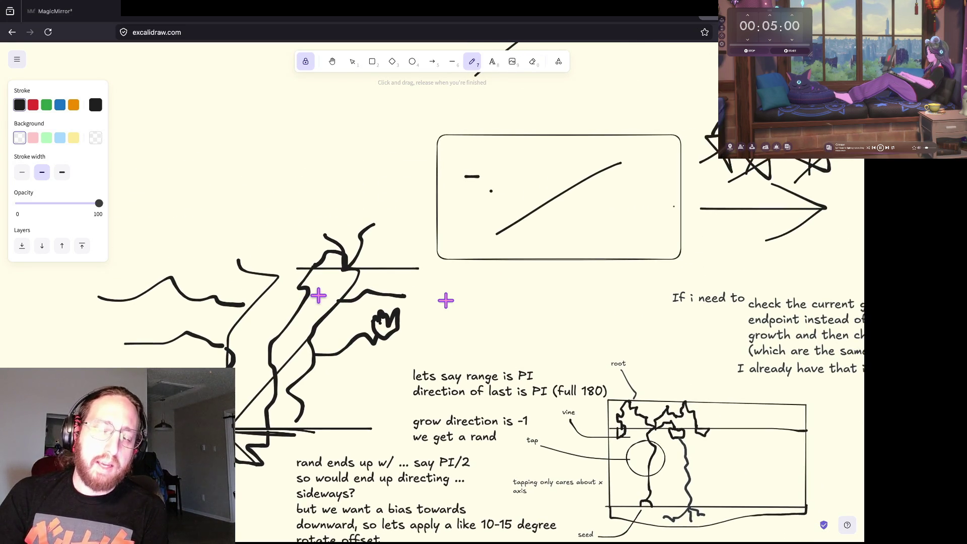
scroll(243, 355, "down", 6)
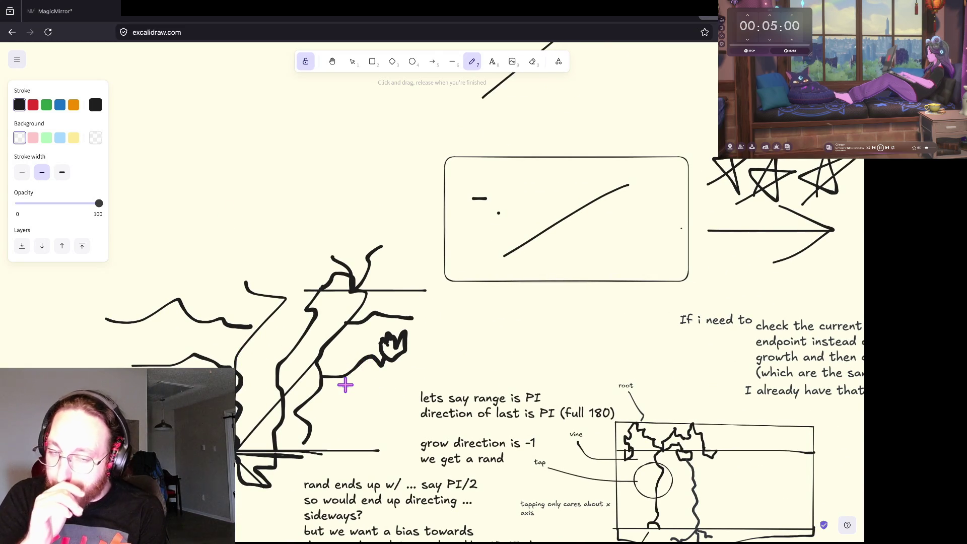
left_click(251, 340)
left_click(288, 340)
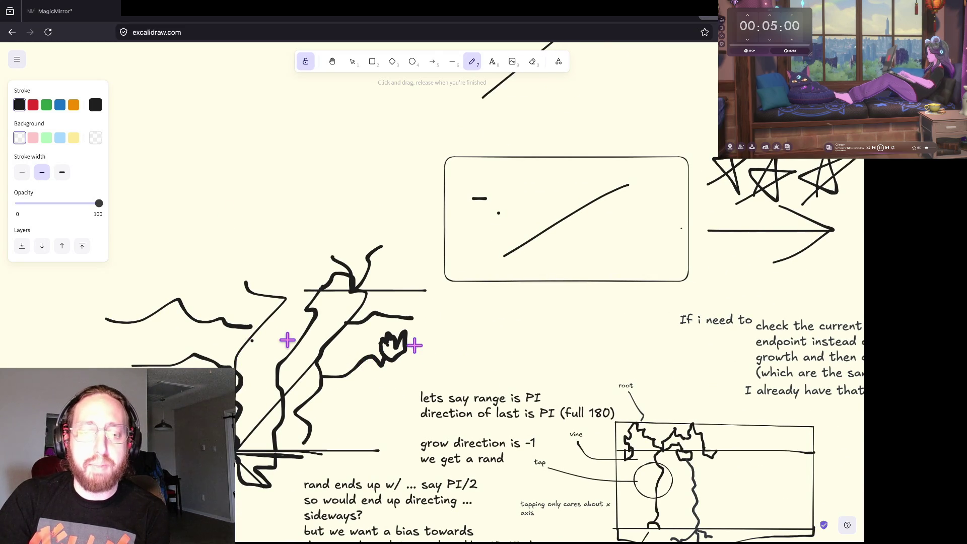
left_click_drag(289, 254, 314, 144)
Draw two long diagonal strokes forming an X and a line sloping down-left.
scroll(319, 136, "up", 4)
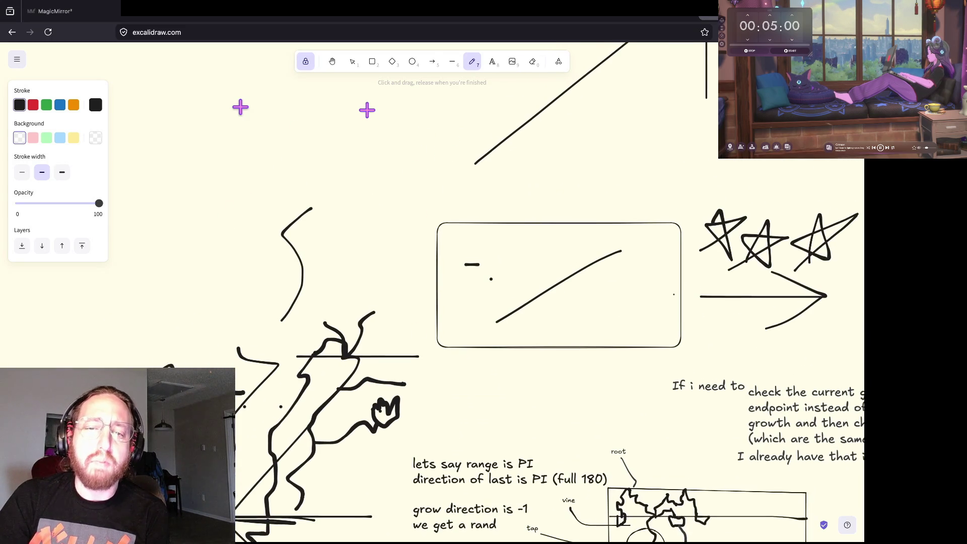
left_click_drag(207, 114, 388, 222)
left_click_drag(185, 218, 423, 114)
scroll(424, 112, "up", 4)
scroll(424, 112, "up", 4)
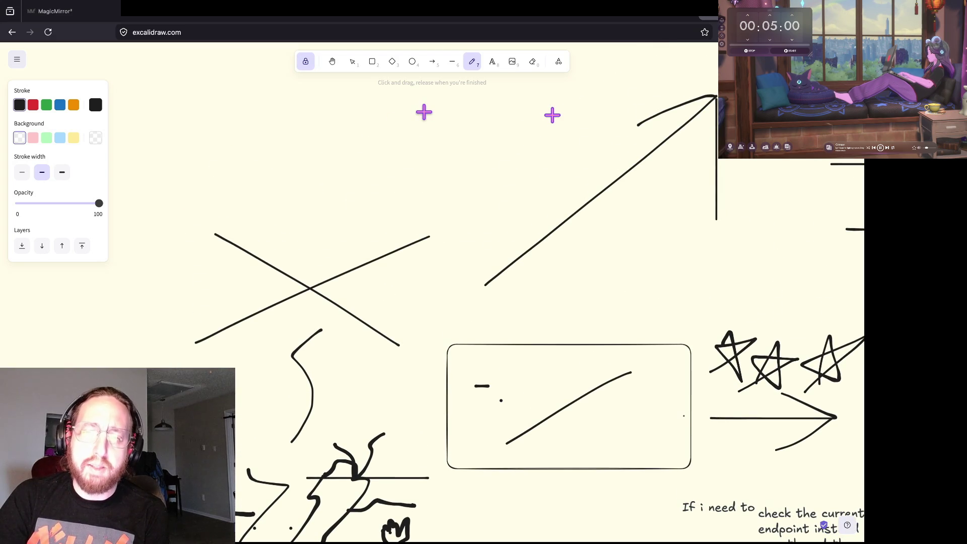
scroll(360, 212, "down", 5)
scroll(359, 212, "down", 10)
left_click_drag(225, 214, 177, 368)
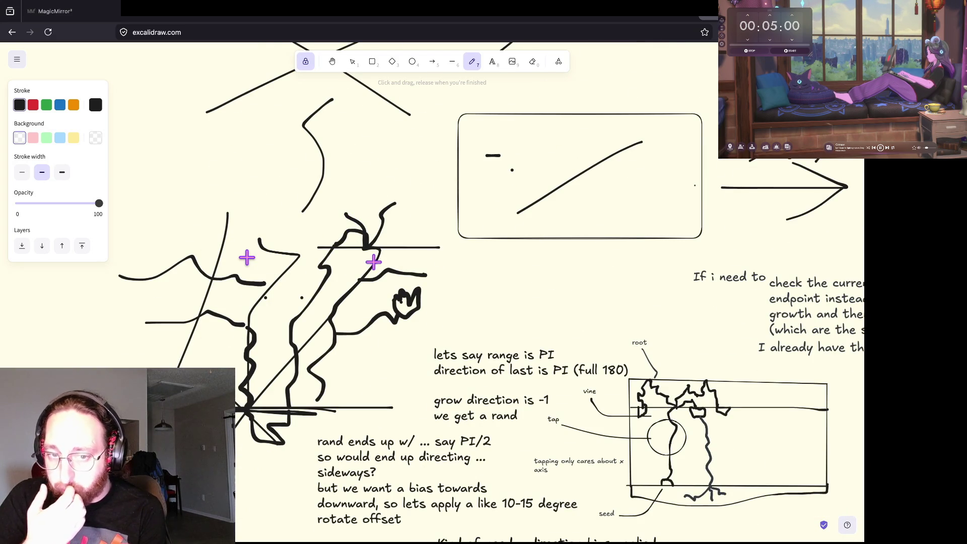
Add hooked, wavy and crossing root strands, undoing the loop drawn around the vine.
mouse_move(237, 307)
left_mouse_down()
mouse_move(271, 259)
mouse_move(270, 305)
left_mouse_up()
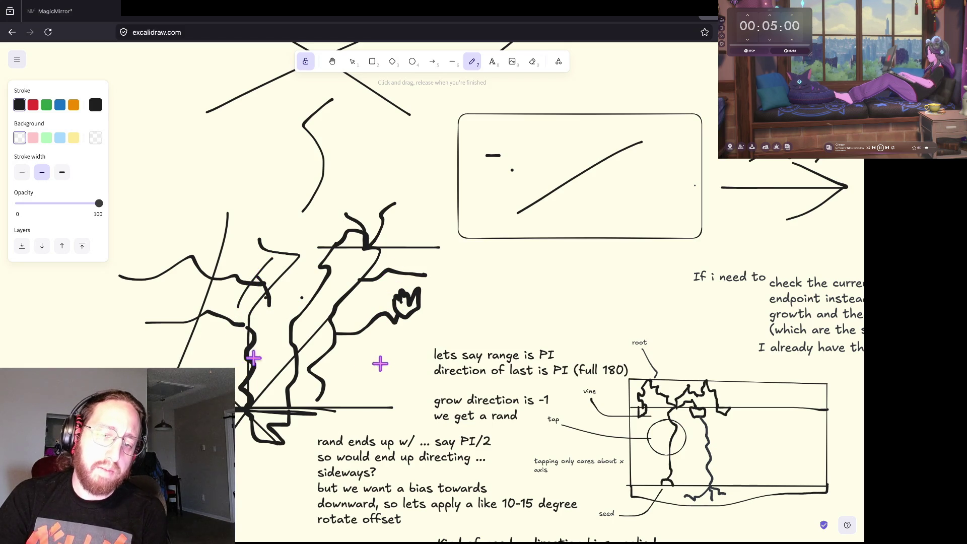
mouse_move(241, 324)
left_mouse_down()
mouse_move(257, 368)
mouse_move(237, 375)
left_mouse_up()
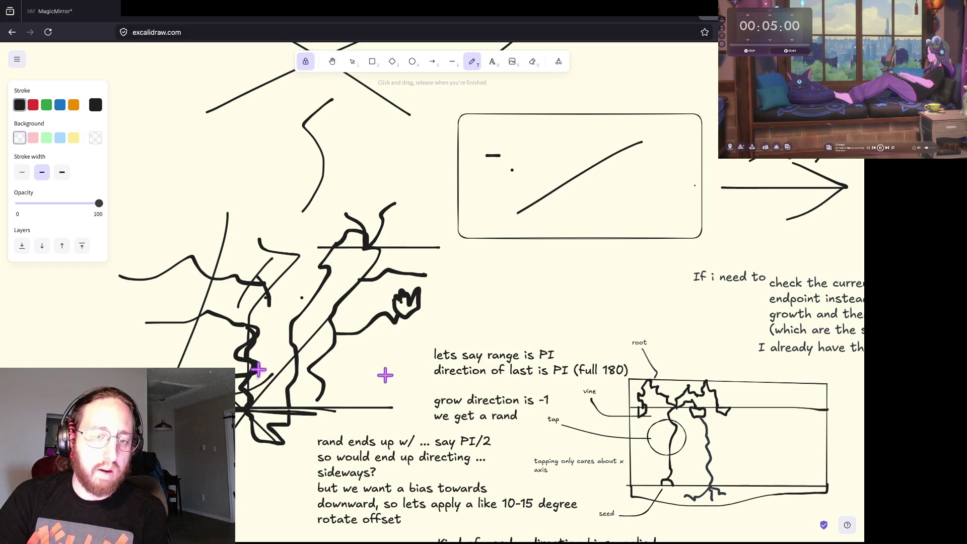
left_click_drag(274, 317, 189, 283)
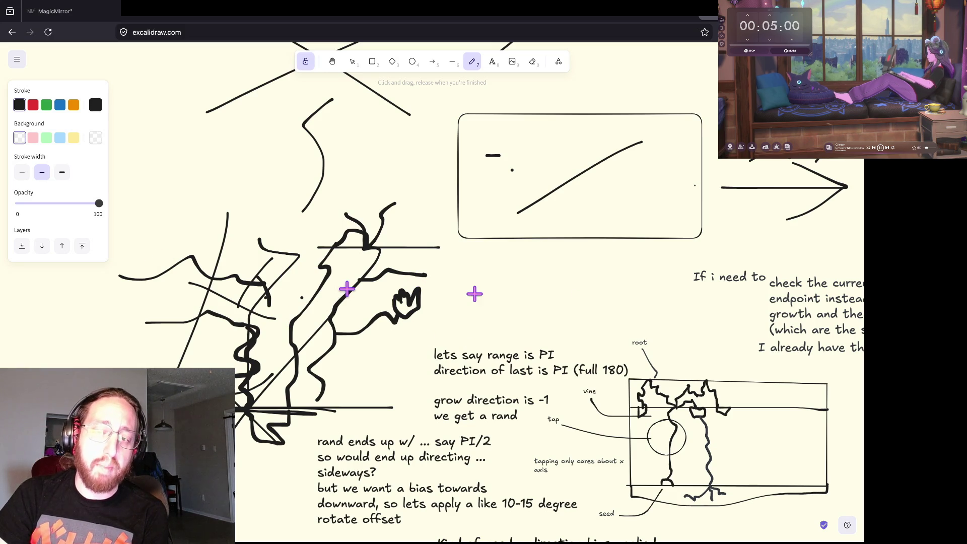
left_click_drag(341, 281, 381, 295)
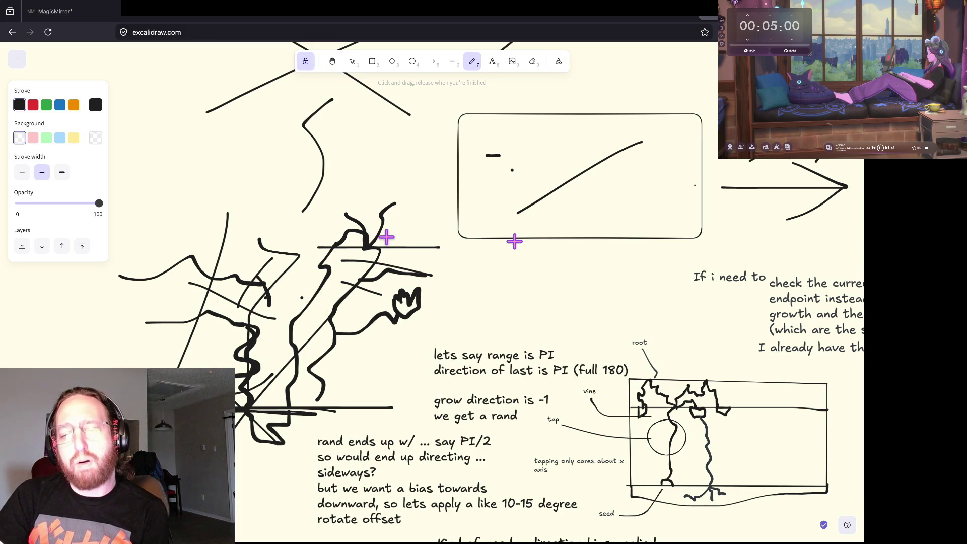
mouse_move(427, 208)
left_mouse_down()
mouse_move(321, 188)
mouse_move(259, 455)
mouse_move(438, 320)
mouse_move(399, 199)
left_mouse_up()
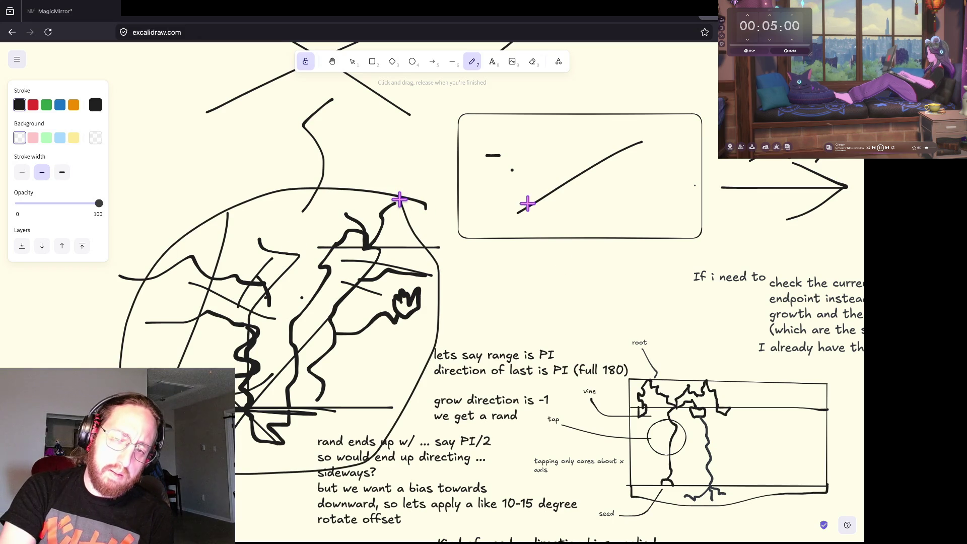
key("ctrl+z")
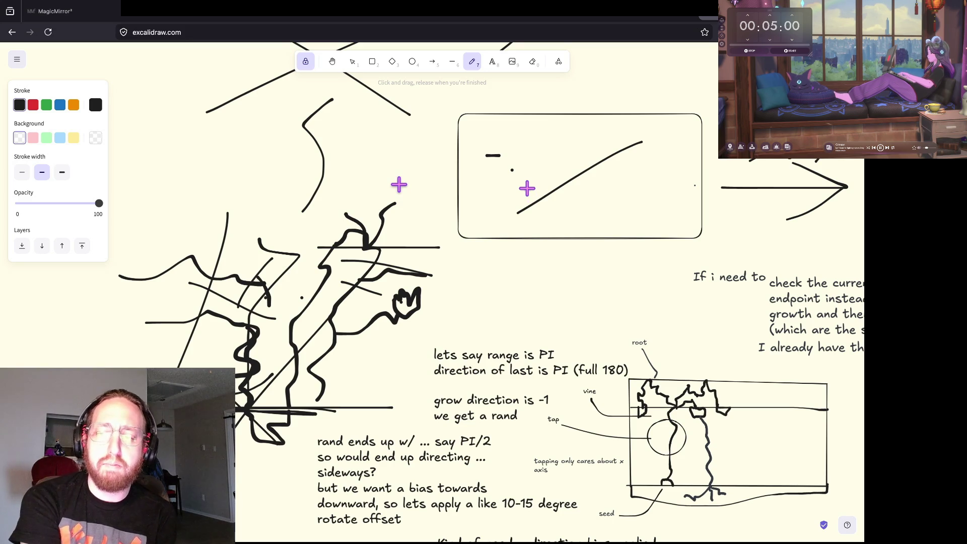
Pan around and zoom out until all notes and sketches are visible.
scroll(399, 185, "down", 3)
scroll(398, 184, "right", 4)
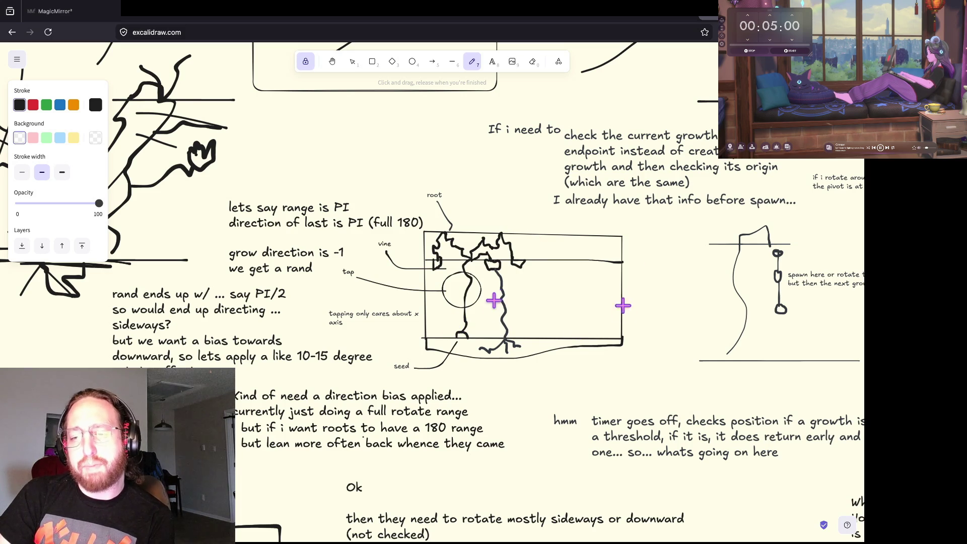
scroll(516, 359, "down", 1)
scroll(516, 359, "right", 1)
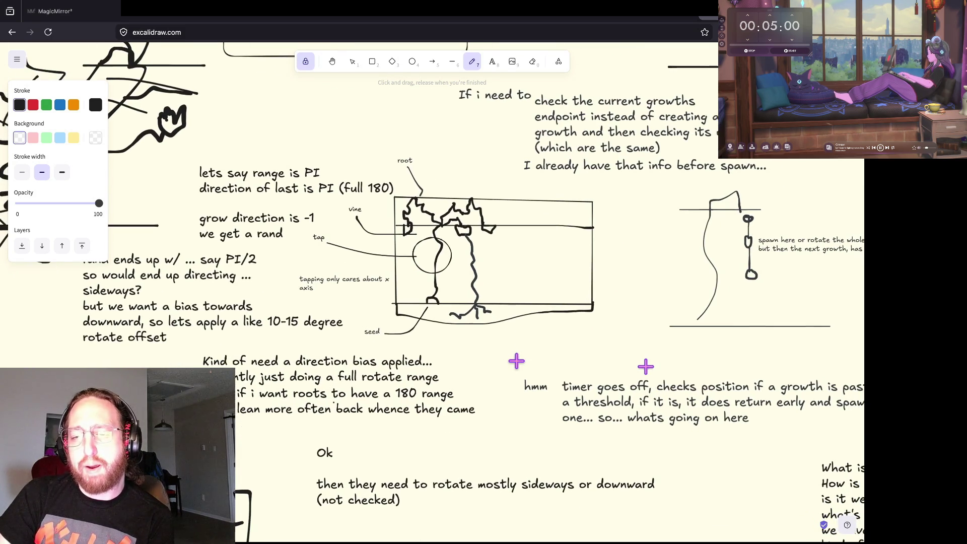
scroll(516, 361, "right", 1)
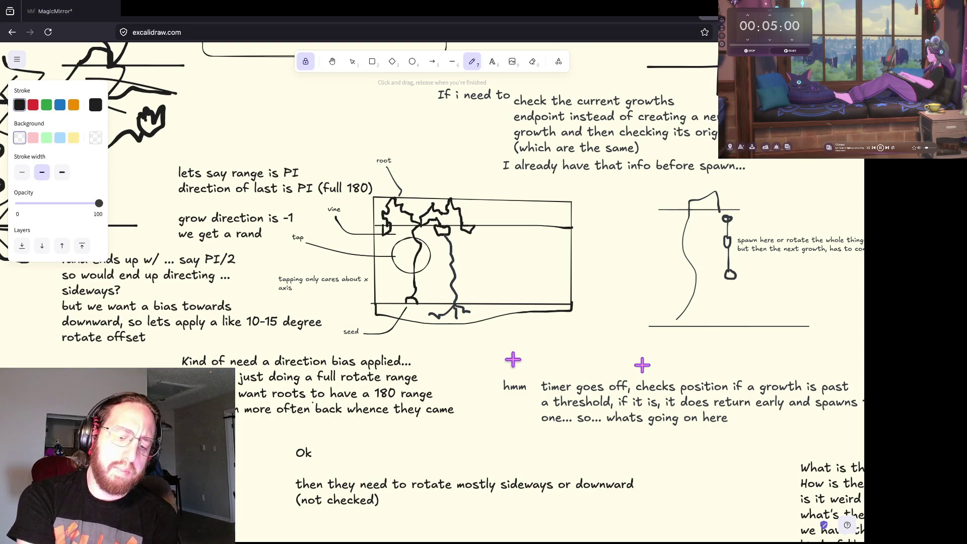
scroll(513, 359, "left", 4)
scroll(513, 359, "up", 3)
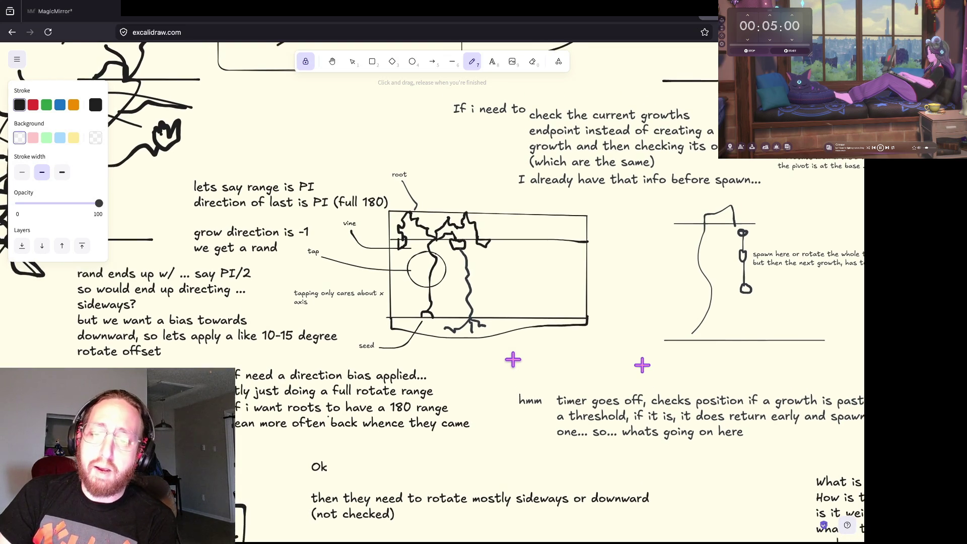
scroll(512, 359, "left", 3)
scroll(513, 359, "up", 1)
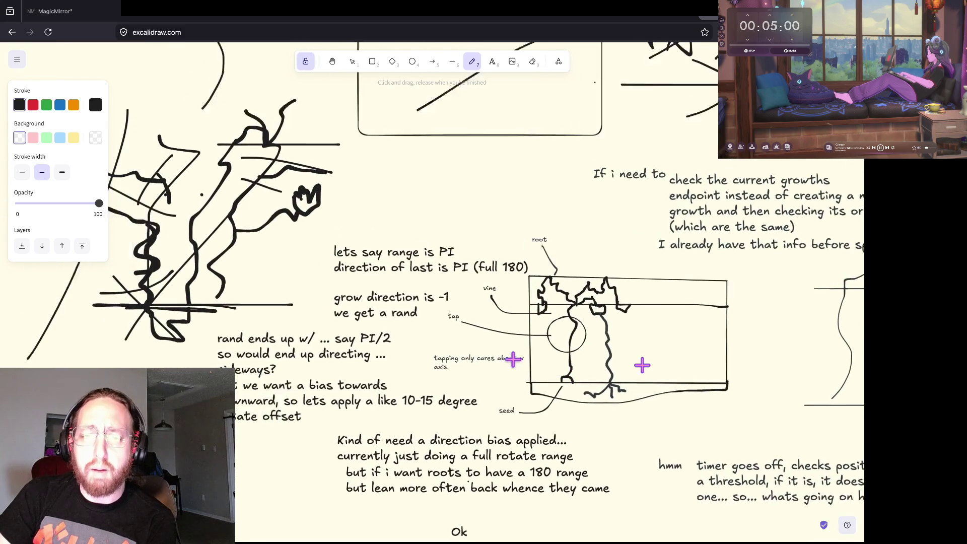
scroll(513, 359, "right", 3)
scroll(513, 359, "down", 2)
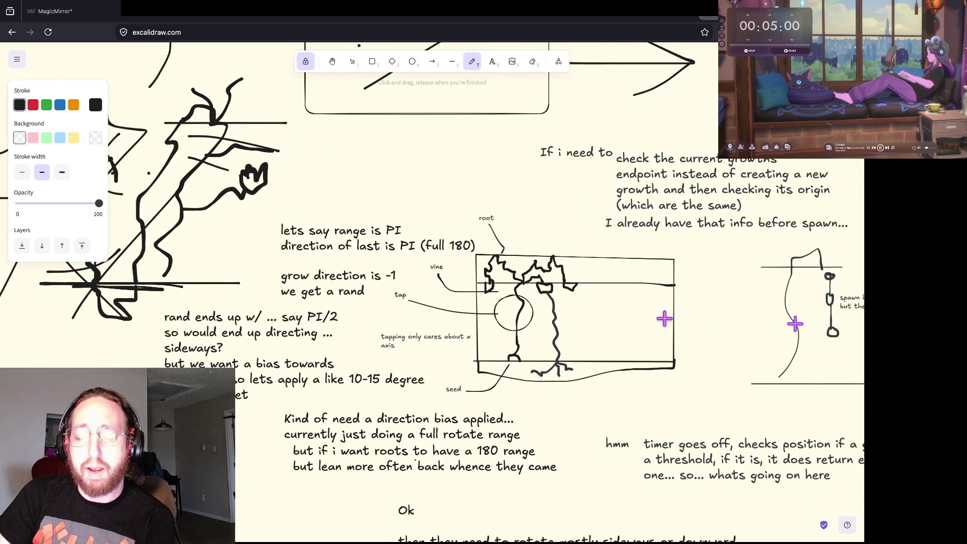
scroll(599, 356, "down", 1)
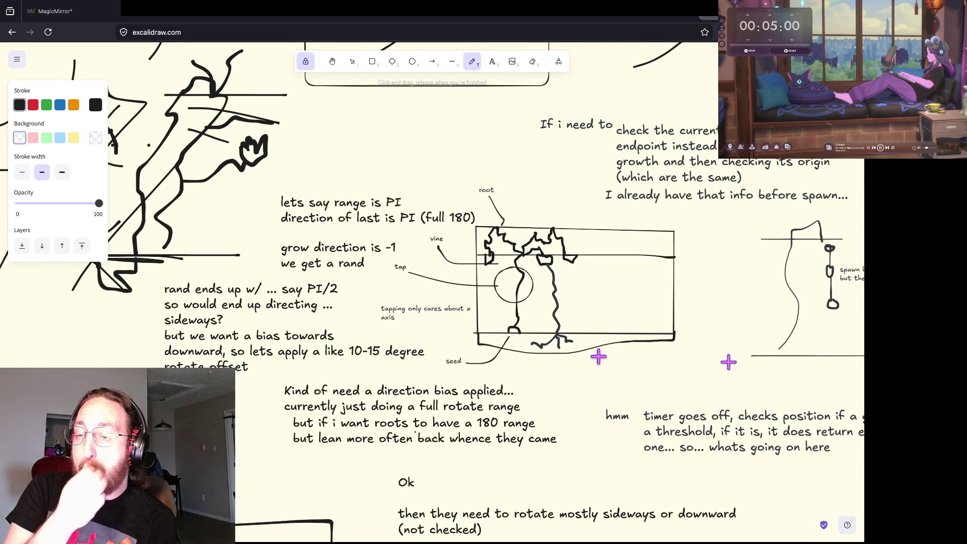
scroll(599, 357, "down", 1)
scroll(598, 356, "right", 2)
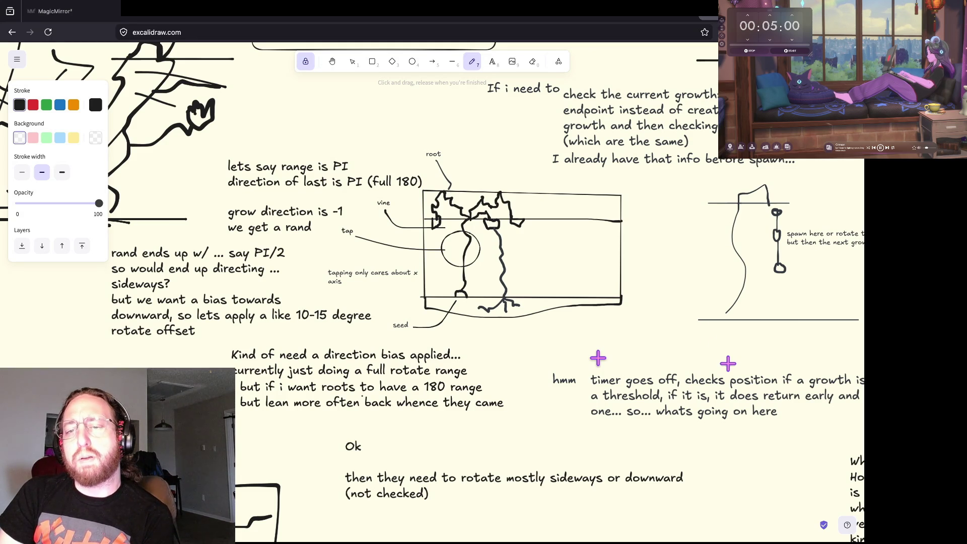
scroll(439, 200, "up", 4)
scroll(439, 201, "left", 2)
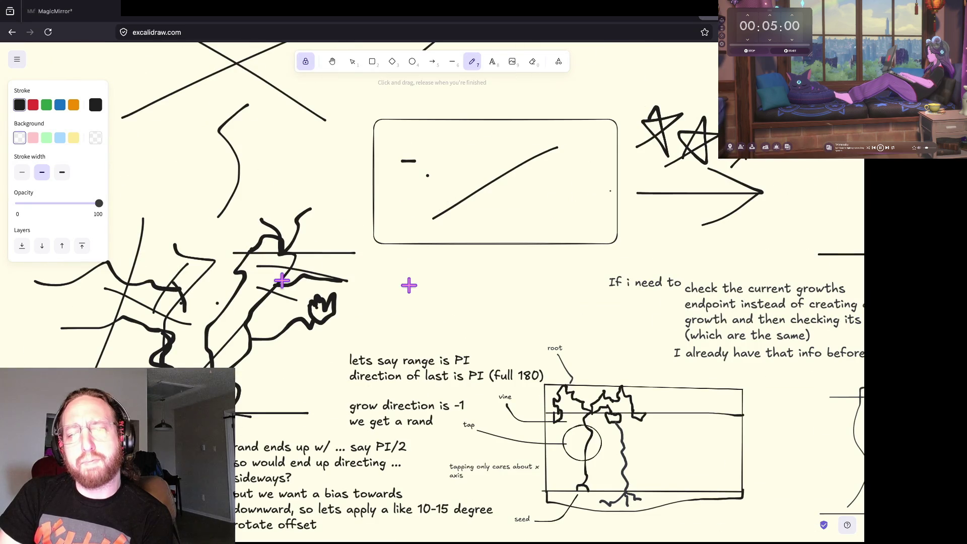
scroll(282, 280, "down", 5, "ctrl")
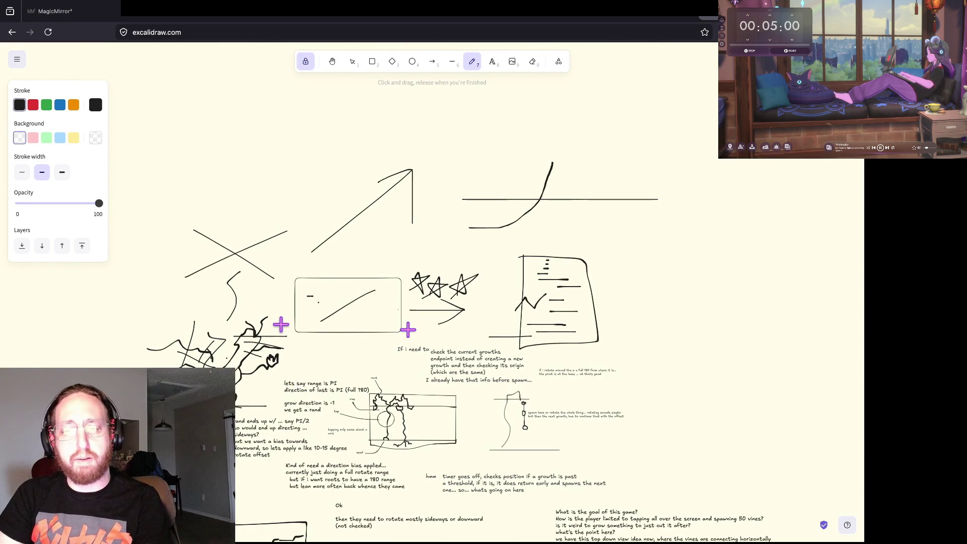
Undo the vine scribbles, curve, diagonal arrow, frame and short horizontal stroke.
key("ctrl+z")
key("ctrl+z")
key("ctrl+z")
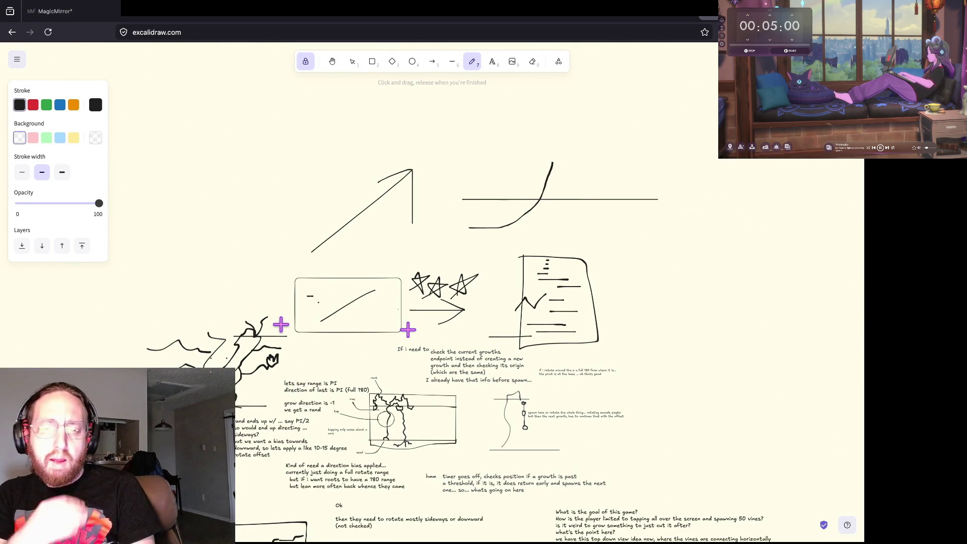
key("ctrl+z")
key("ctrl+z")
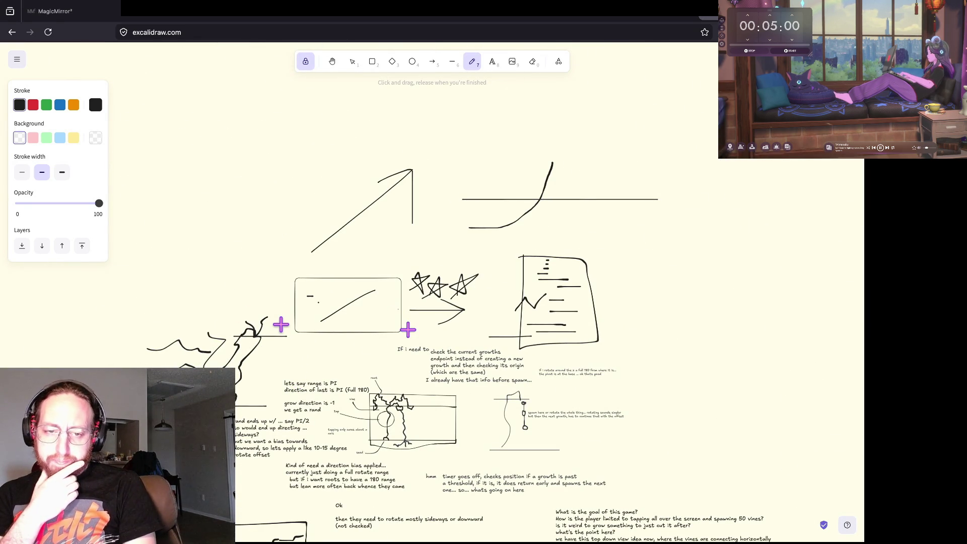
key("ctrl+z")
key("ctrl+z")
key("ctrl+z")
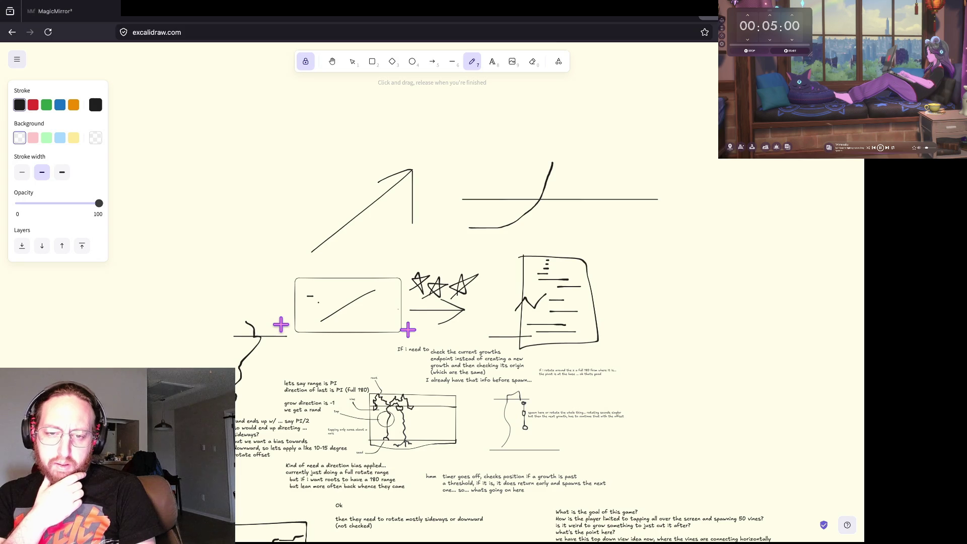
key("ctrl+z")
key("ctrl+z")
key("ctrl+z")
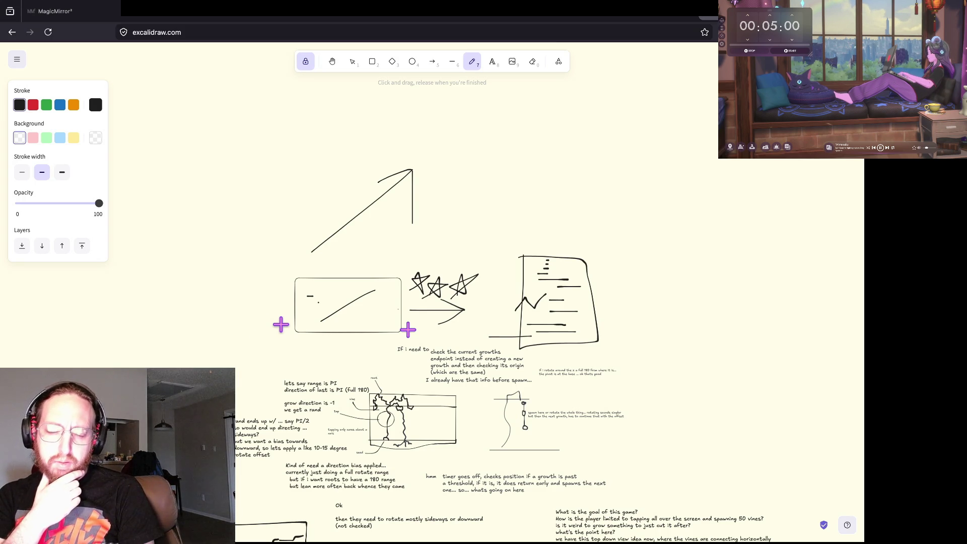
key("ctrl+z")
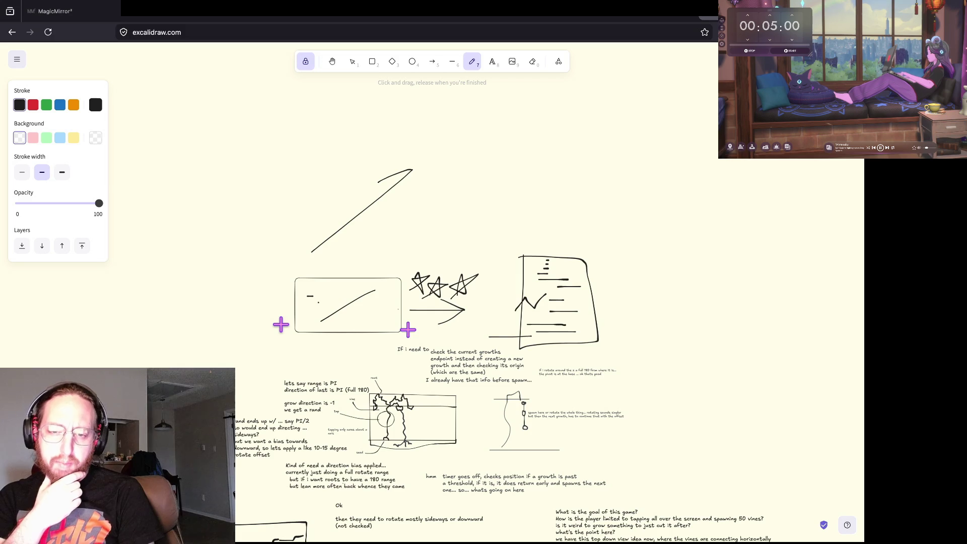
key("ctrl+z")
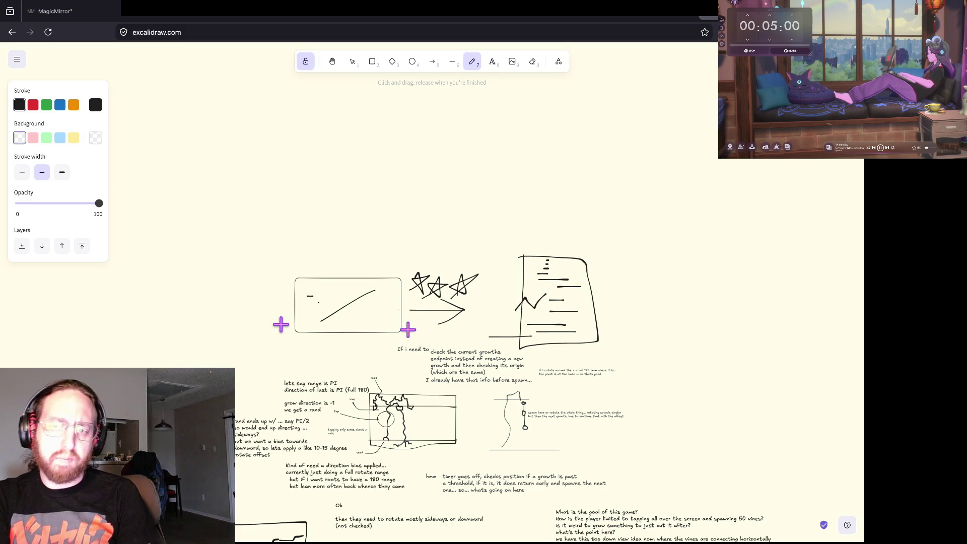
scroll(281, 324, "down", 1)
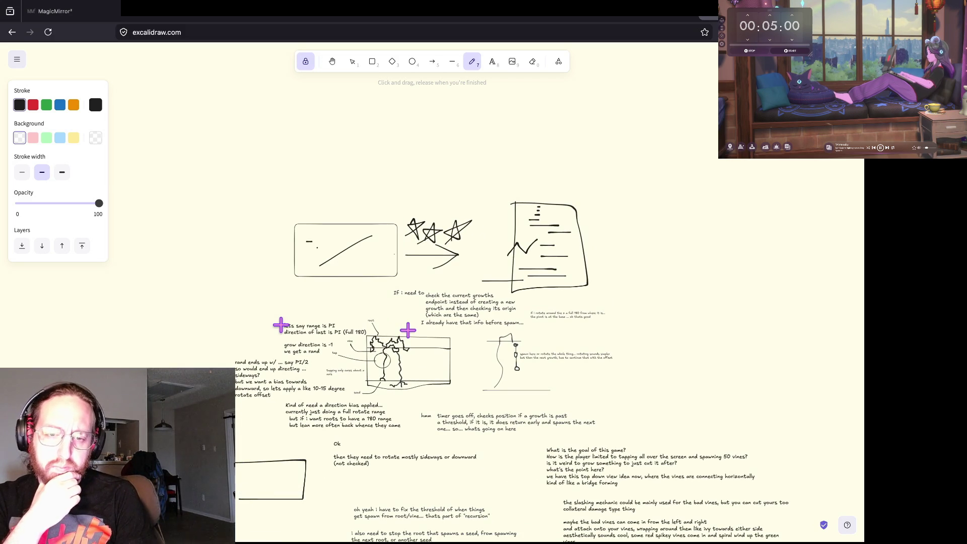
key("ctrl+z")
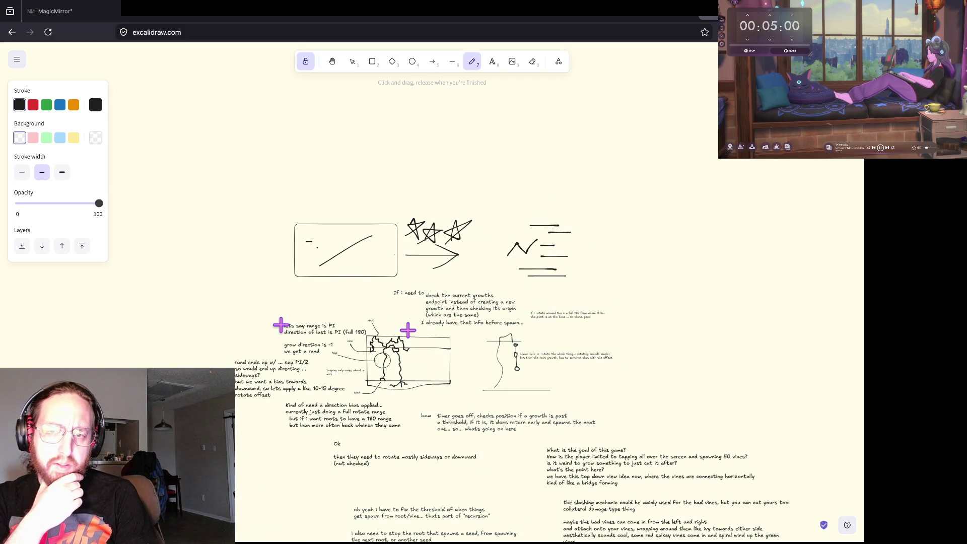
key("ctrl+z")
key("ctrl+z")
key("ctrl+z")
key("ctrl+z")
key("ctrl+z")
key("ctrl+z")
key("ctrl+z")
Redo to restore the stars, arrow and other undone sketches.
key("ctrl+shift+z")
key("ctrl+shift+z")
key("ctrl+shift+z")
key("ctrl+shift+z")
key("ctrl+shift+z")
key("ctrl+shift+z")
key("ctrl+shift+z")
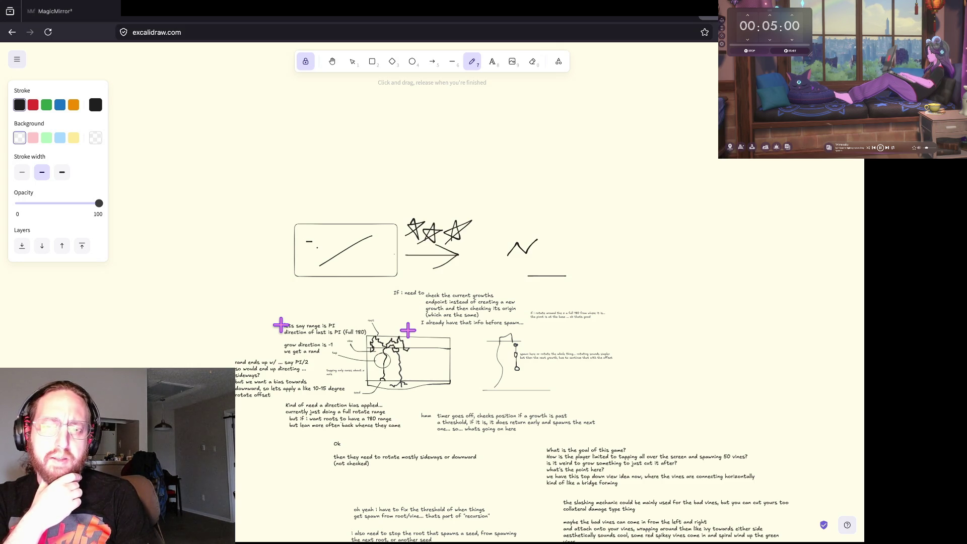
key("ctrl+shift+z")
key("ctrl+shift+z")
key("ctrl+shift+z")
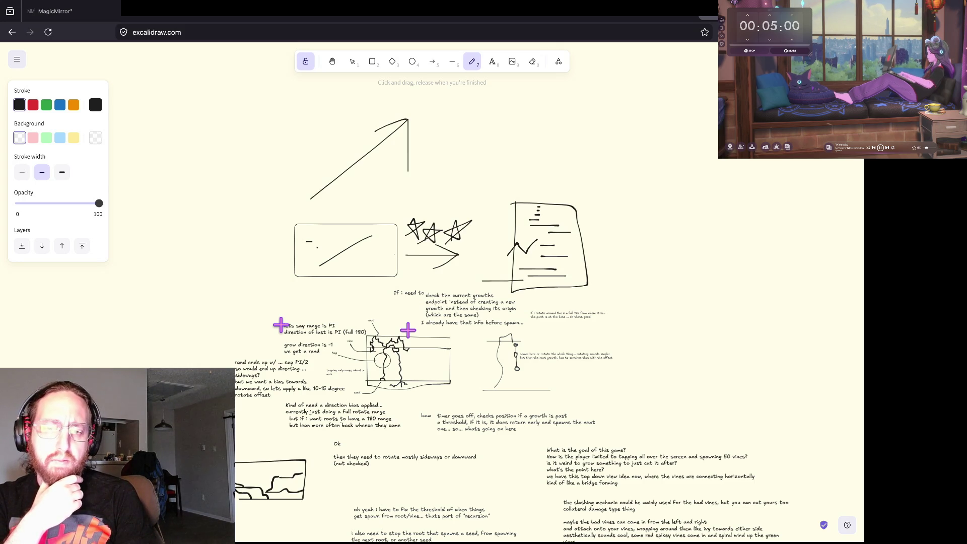
key("ctrl+shift+z")
key("ctrl+shift+z")
key("ctrl+shift+z")
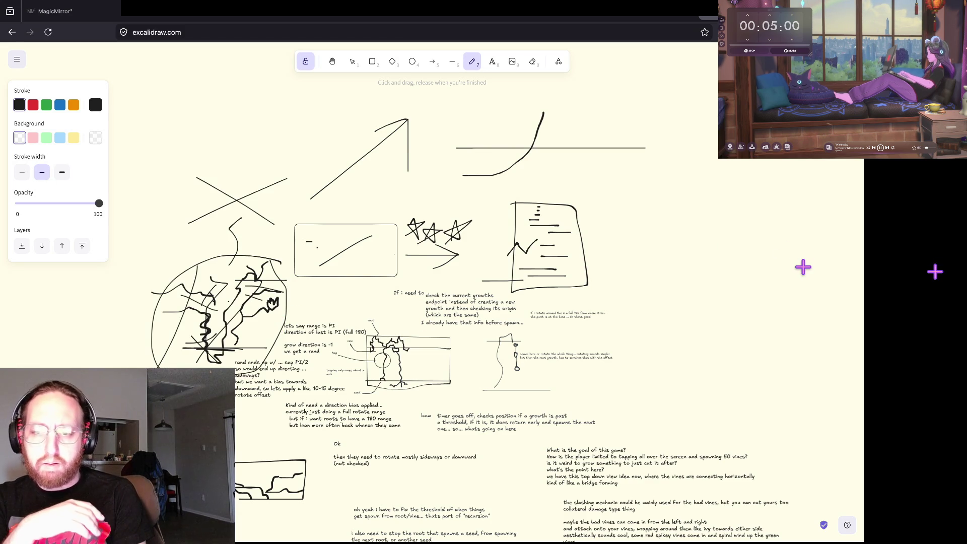
Undo everything again back through the stars, arrow and the sketched rectangle.
key("ctrl+z")
key("ctrl+z")
key("ctrl+z")
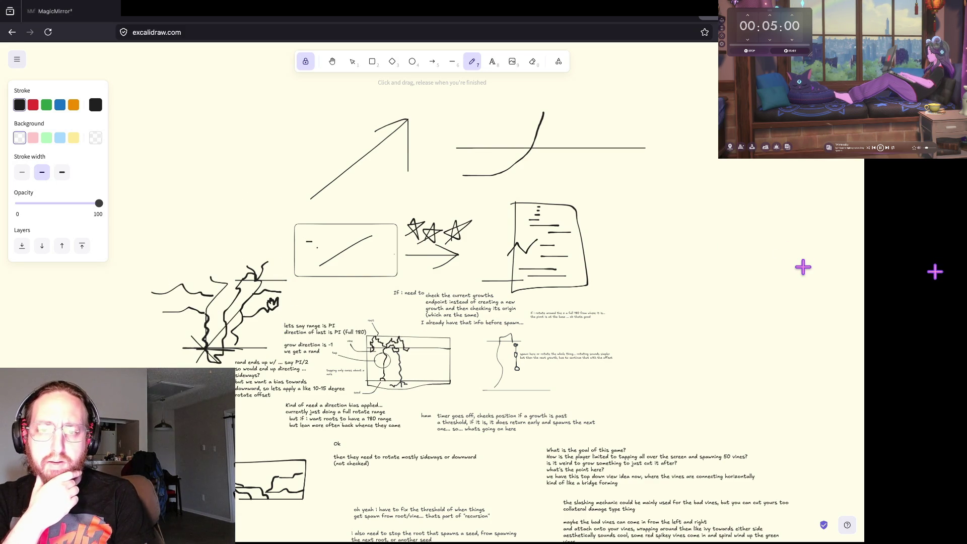
key("ctrl+z")
key("ctrl+z")
key("ctrl+z")
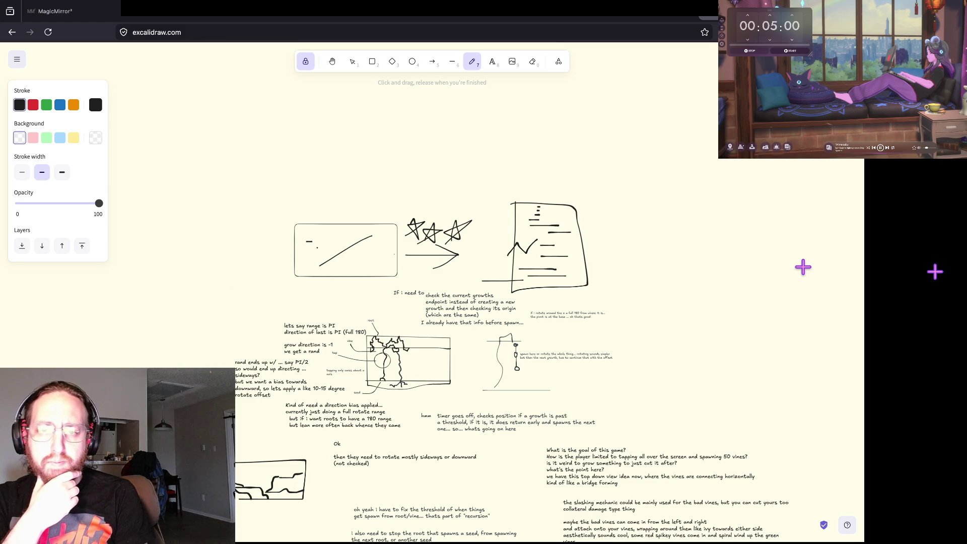
key("ctrl+z")
key("ctrl+z")
key("ctrl+z")
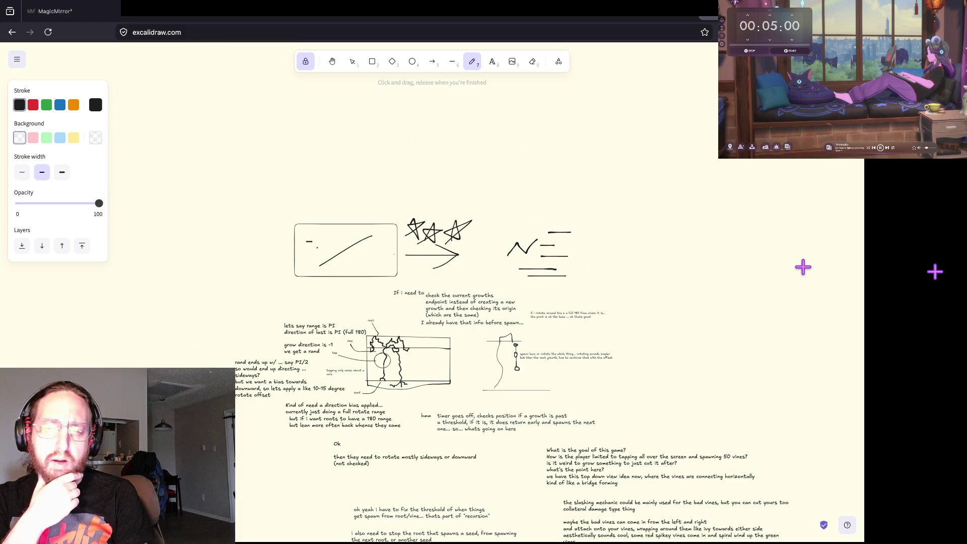
key("ctrl+z")
key("ctrl+z")
key("ctrl+z")
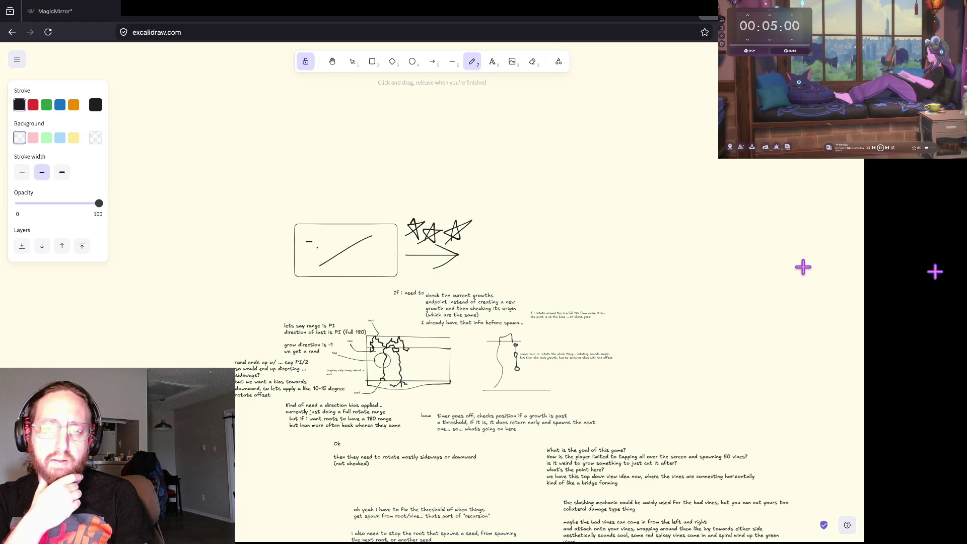
key("ctrl+z")
key("ctrl+z")
key("ctrl+z")
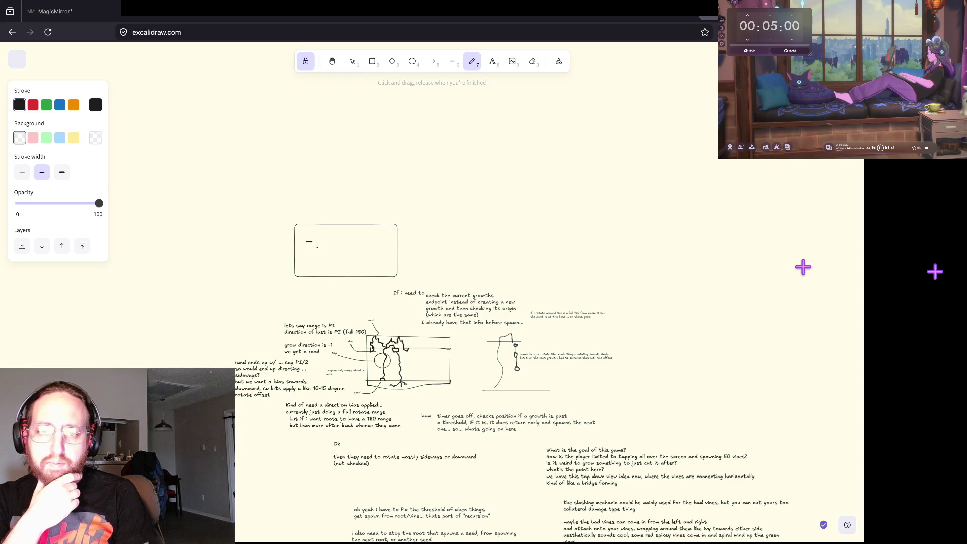
key("ctrl+z")
Scroll around the board to review the vine and seed sketches and notes.
scroll(520, 260, "down", 5)
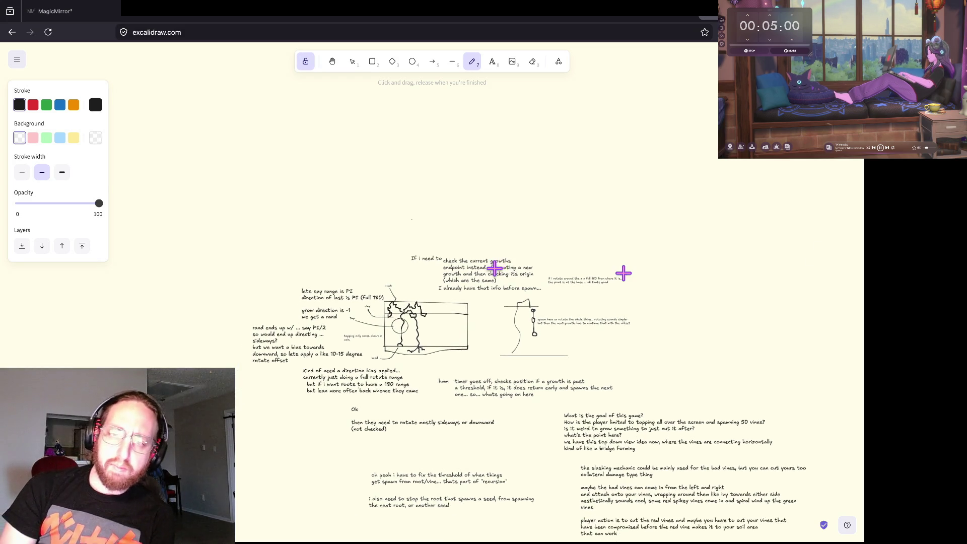
scroll(495, 268, "up", 1)
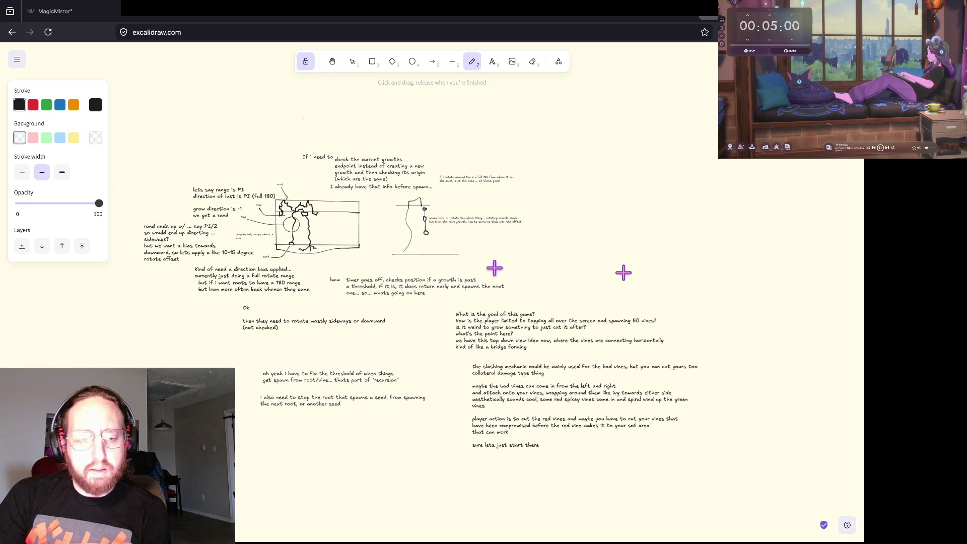
scroll(495, 267, "up", 1)
scroll(494, 267, "down", 4)
scroll(495, 267, "up", 1)
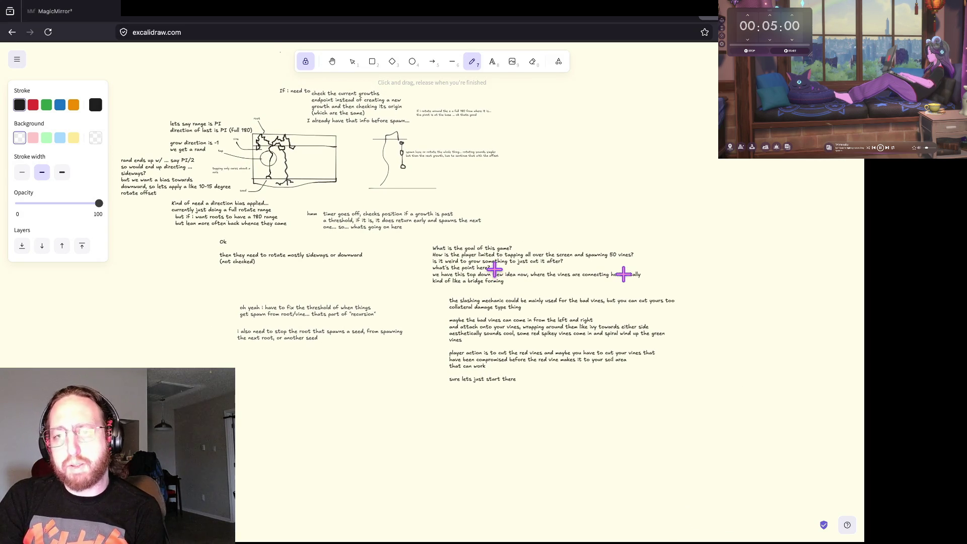
scroll(494, 270, "up", 1)
scroll(528, 232, "up", 2)
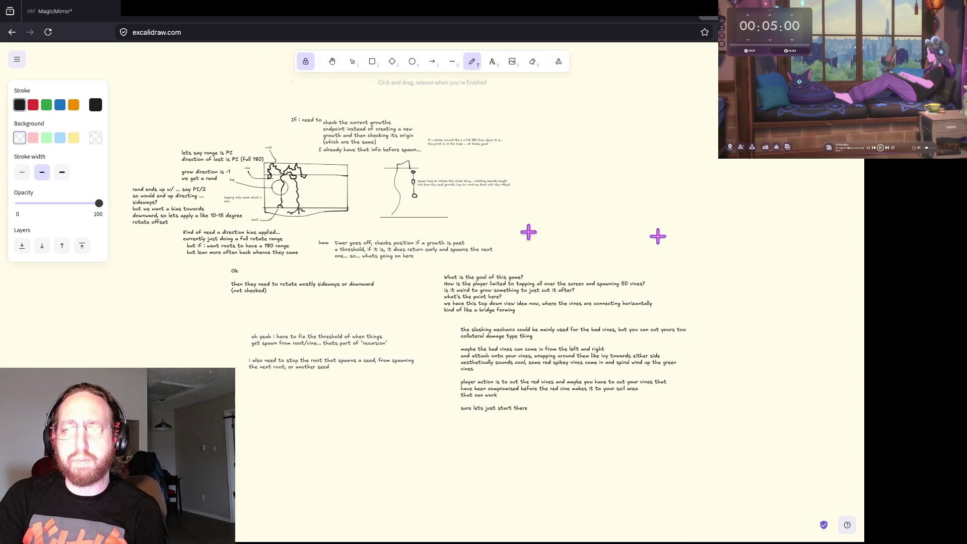
Pan over to the root sketch, then bring Godot's camera.gd script back into view.
scroll(528, 232, "left", 5)
scroll(528, 232, "up", 2)
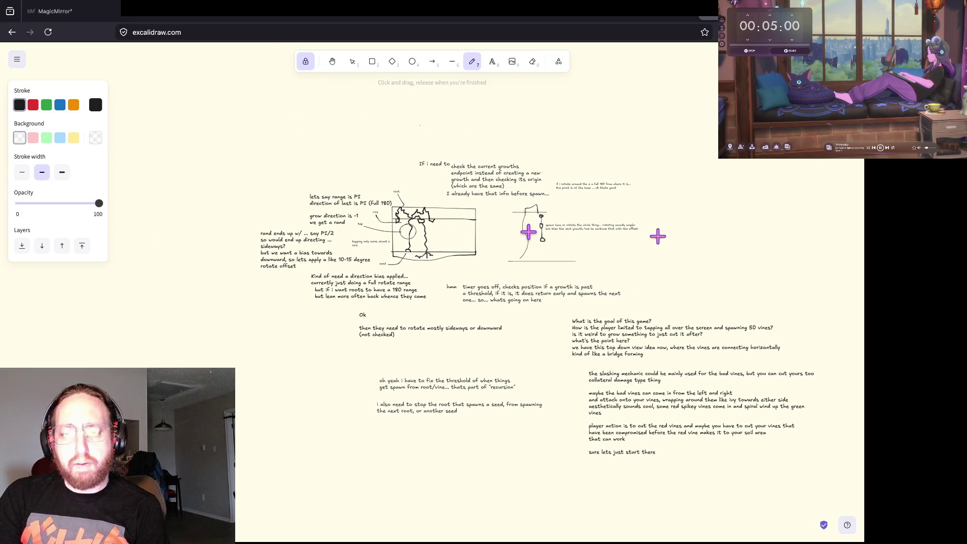
scroll(467, 256, "up", 5)
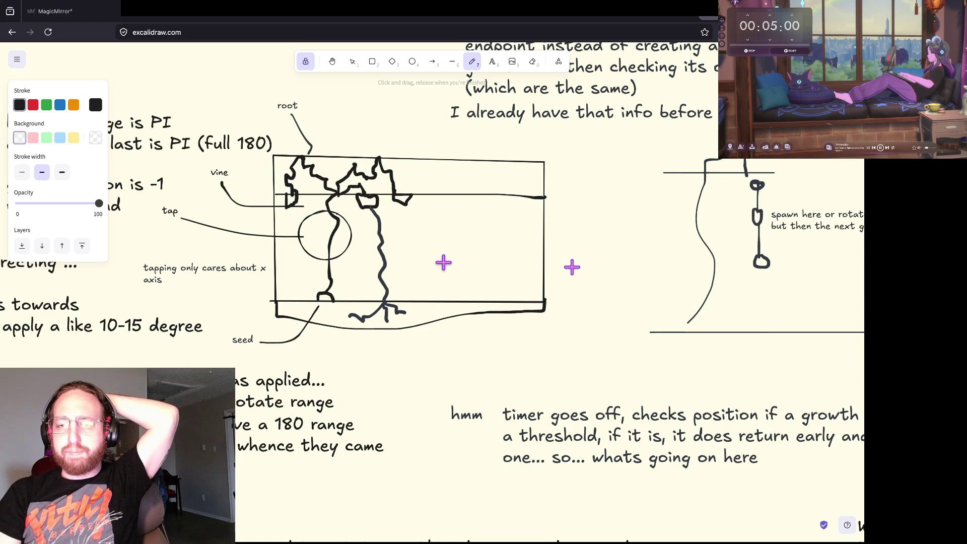
scroll(443, 262, "up", 2)
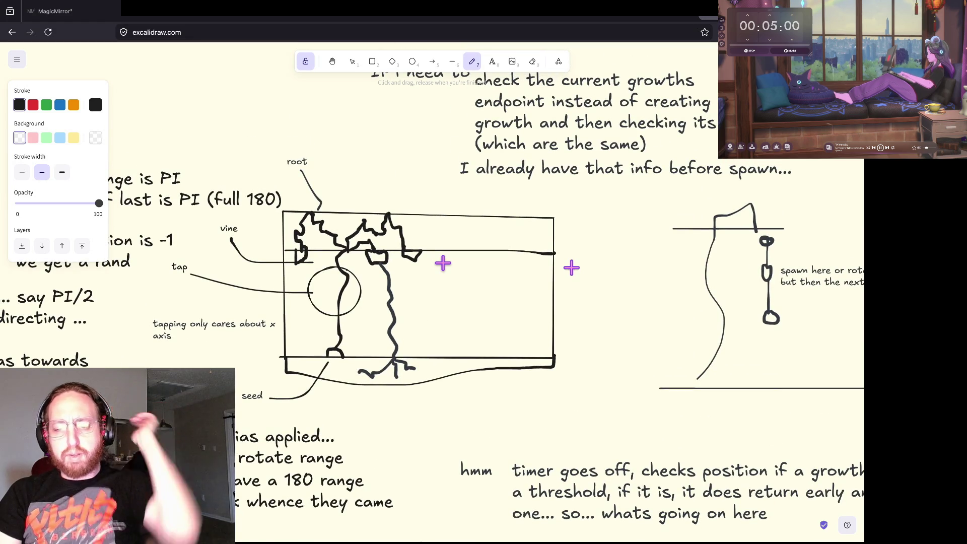
key("super+Tab")
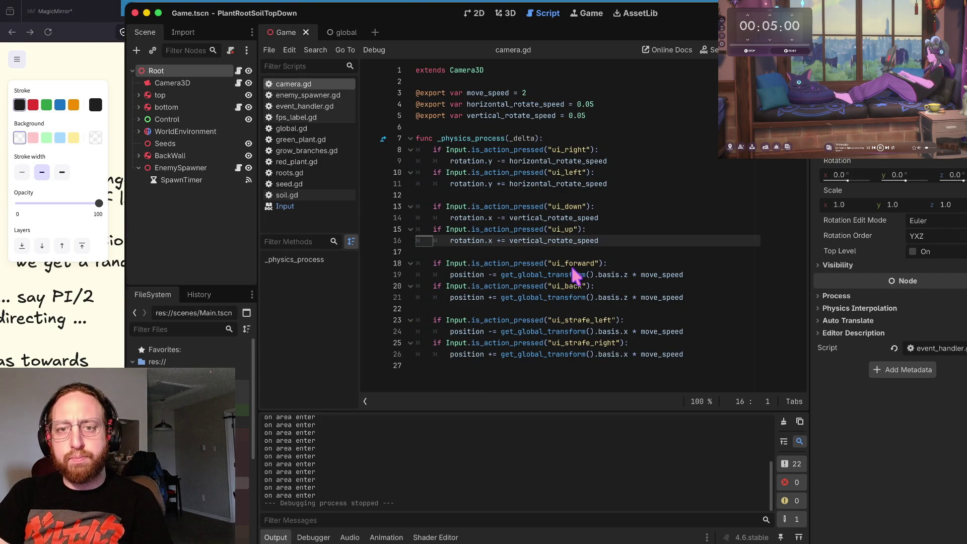
Launch the game and grow two roots on the back wall.
key("super+b")
left_click(528, 284)
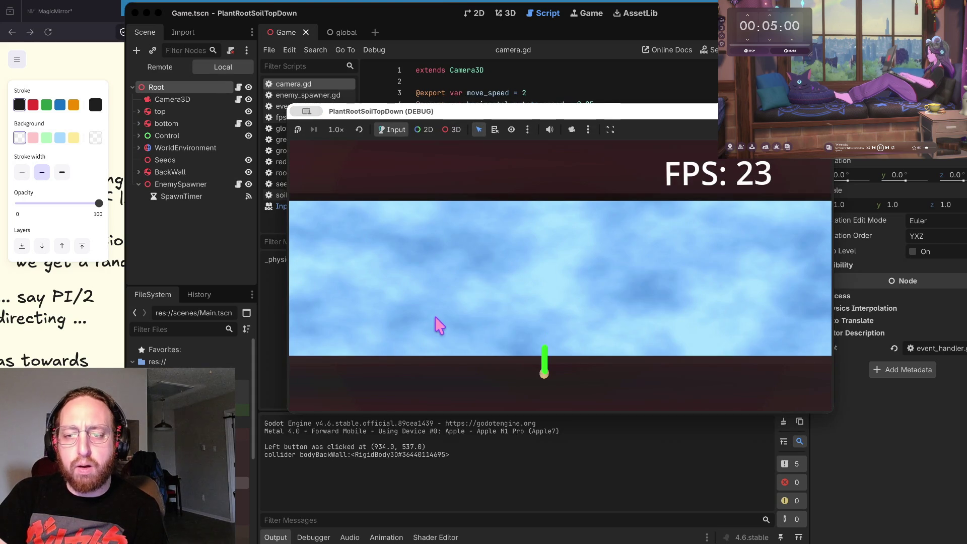
left_click(438, 325)
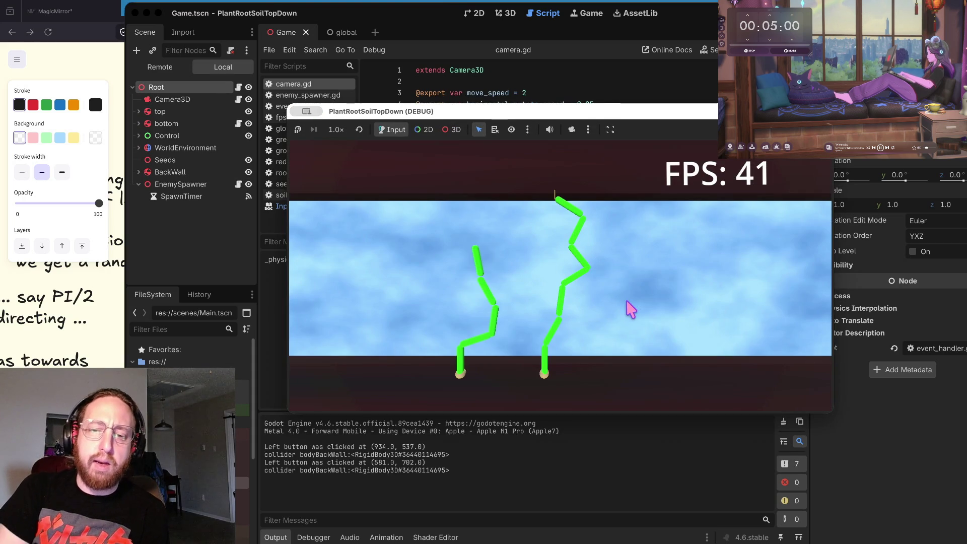
Rotate the game camera left and right with the arrow keys, ending facing the wall.
key("Left")
key("Right")
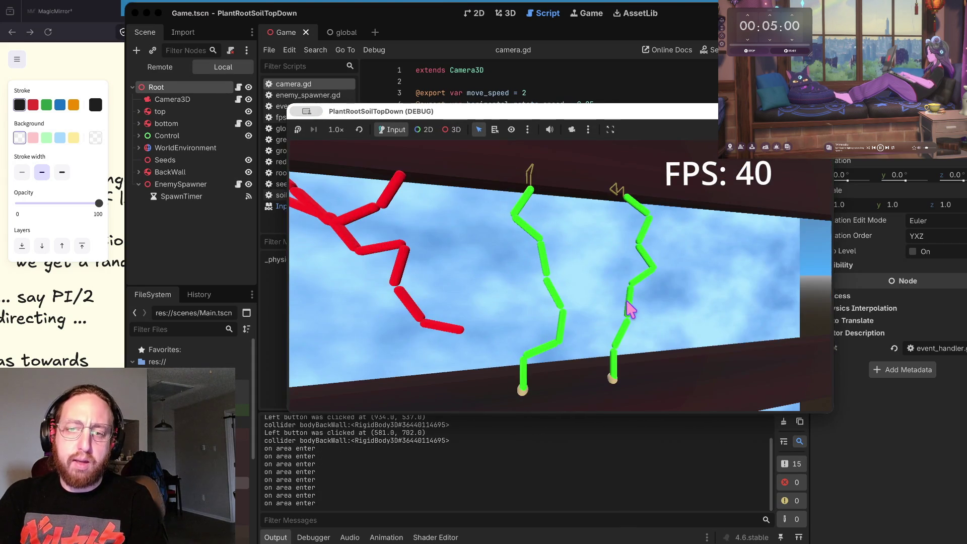
key("Left")
key("Left")
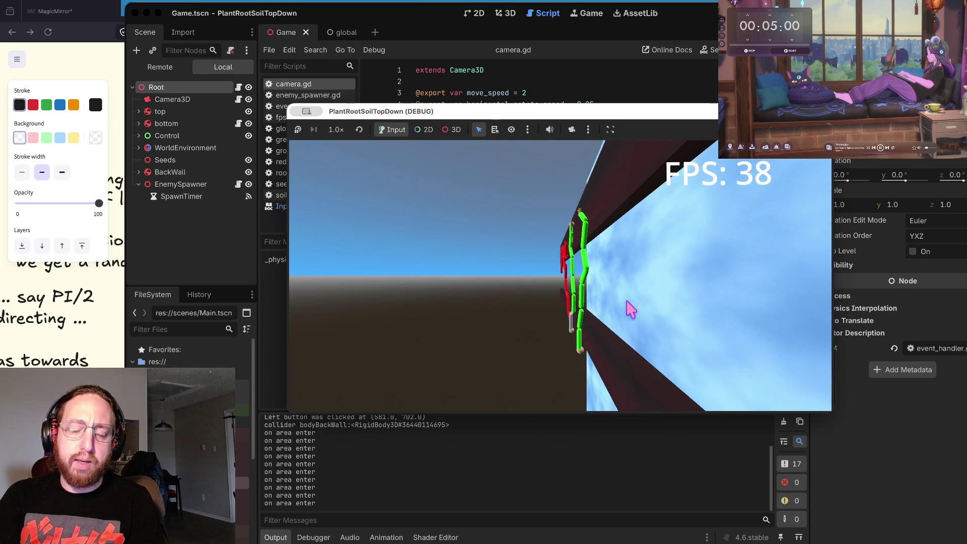
key("Right")
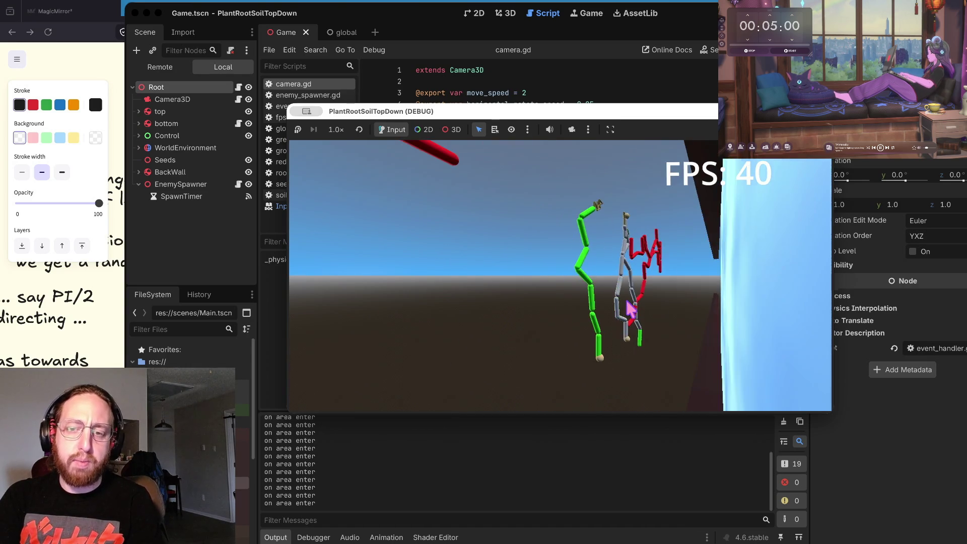
key("Right")
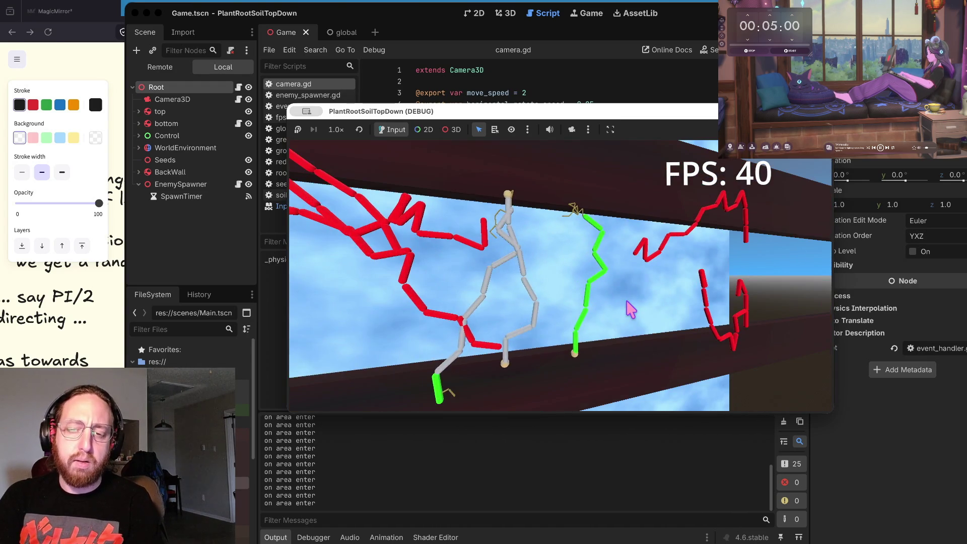
key("Right")
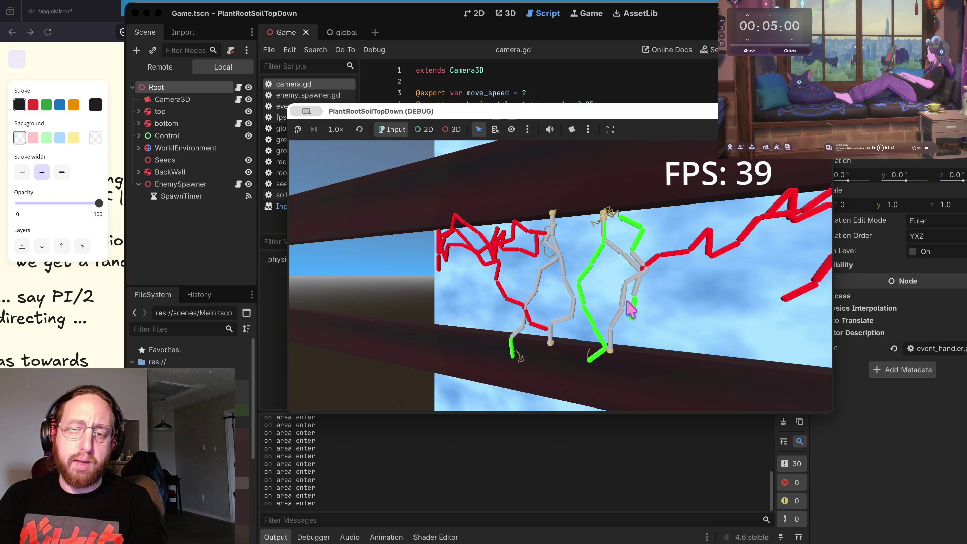
key("Left")
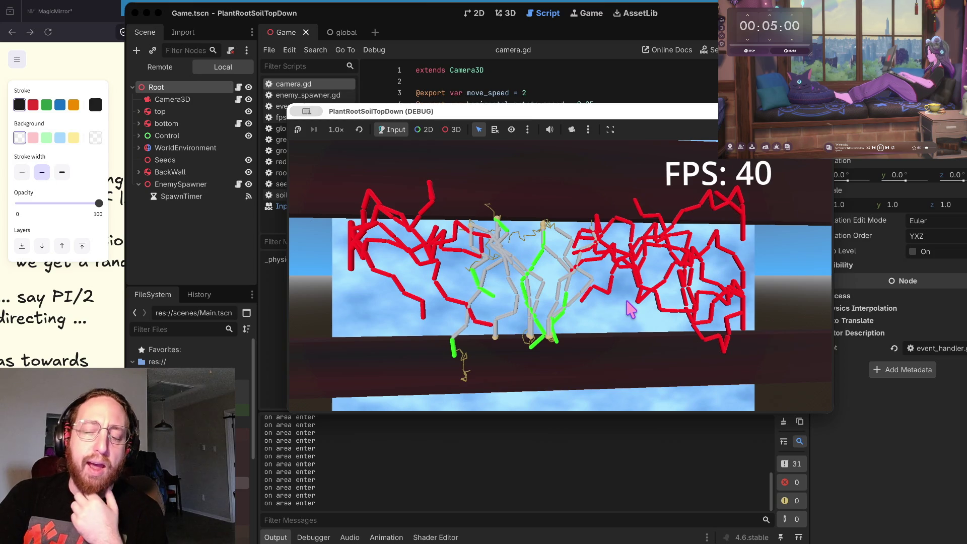
Grow three more roots across the back wall, two left and one right.
left_click(340, 333)
left_click(366, 324)
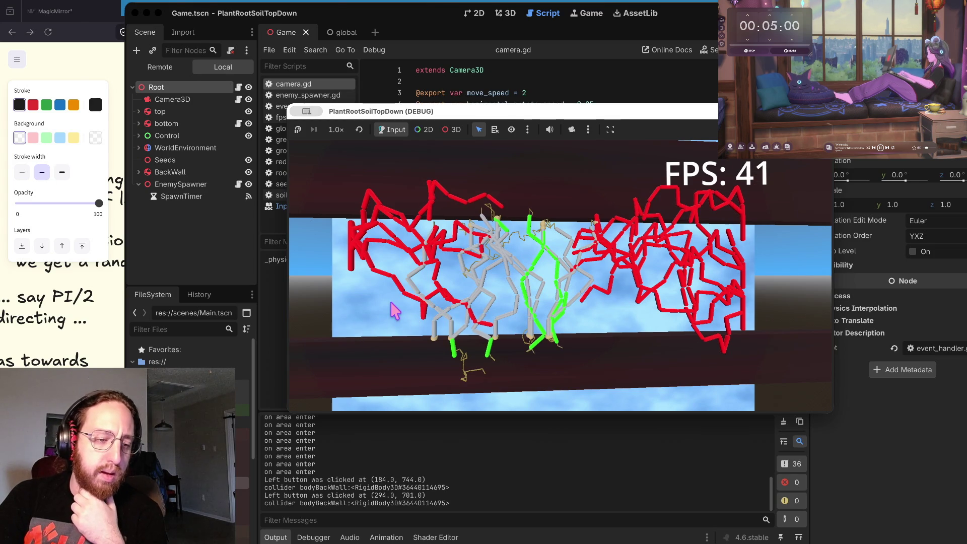
left_click(595, 313)
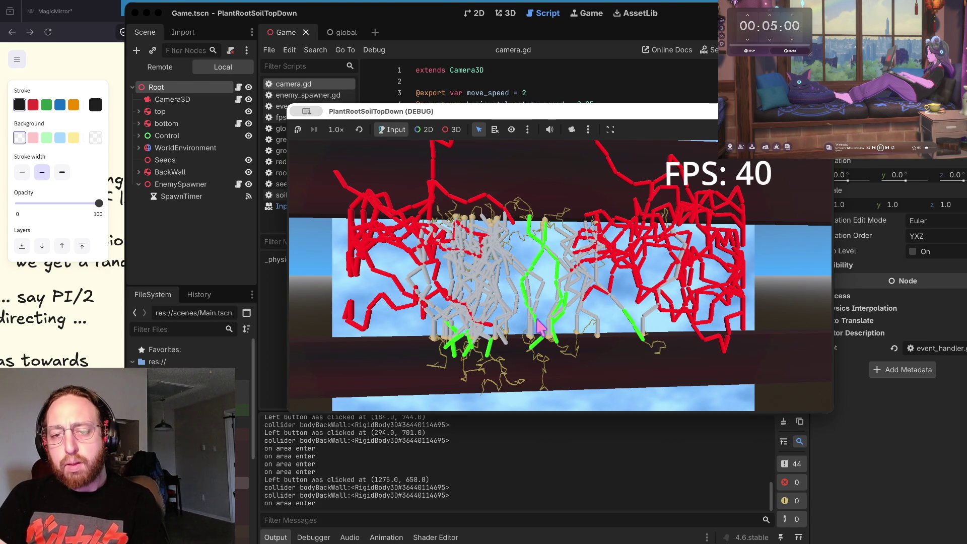
scroll(554, 309, "up", 5)
scroll(511, 308, "down", 5)
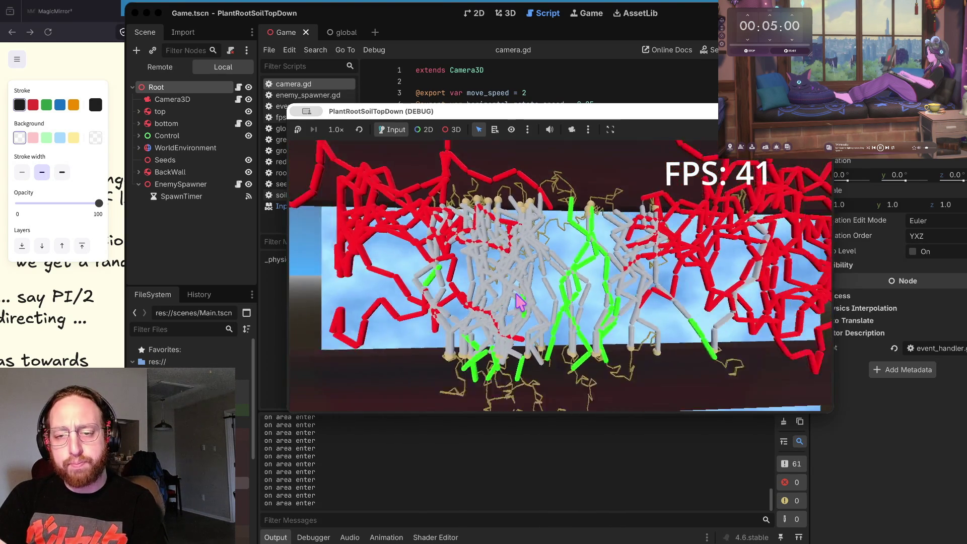
Stop the game, relaunch it and grow one root on the right of the back wall.
key("super+period")
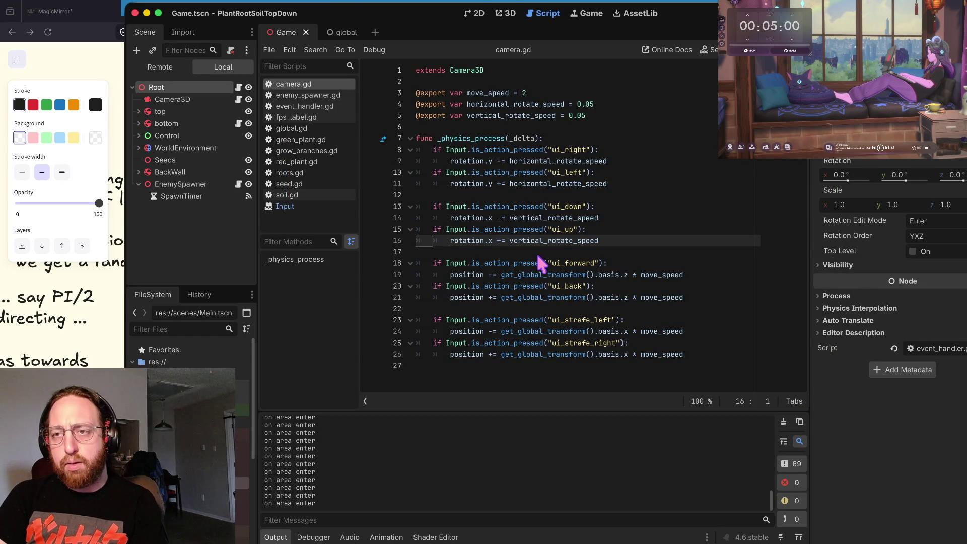
key("super+b")
left_click(676, 309)
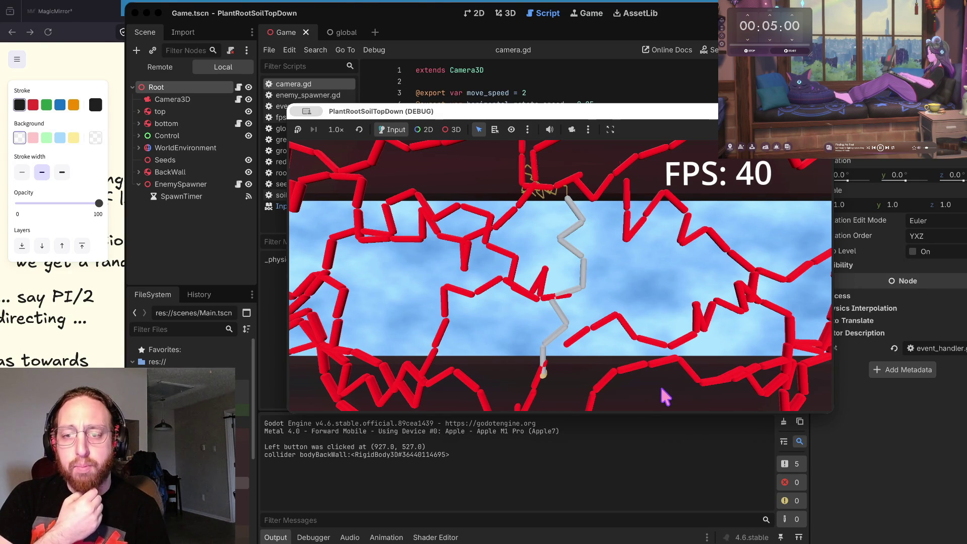
Grow four more roots across the back wall, zooming the camera in and out between taps.
left_click(498, 336)
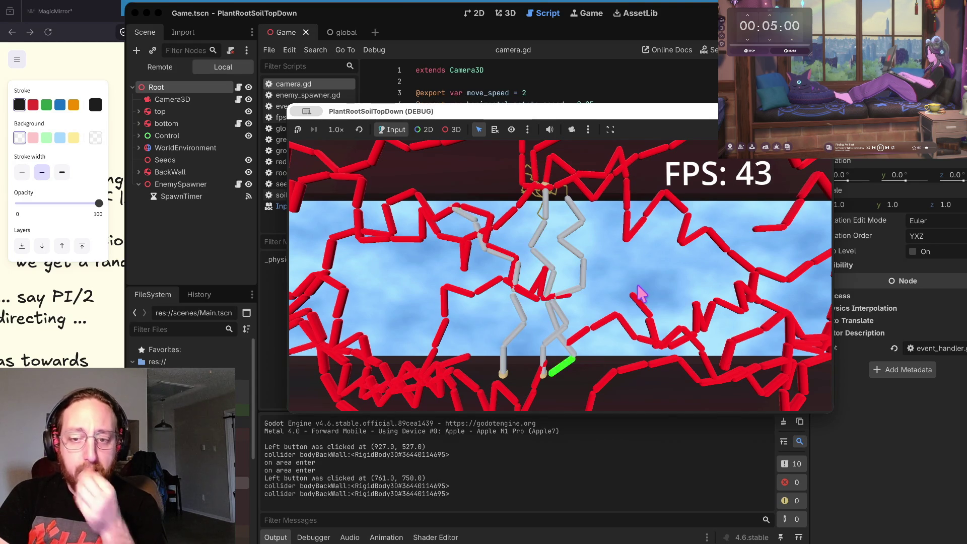
scroll(639, 287, "down", 3)
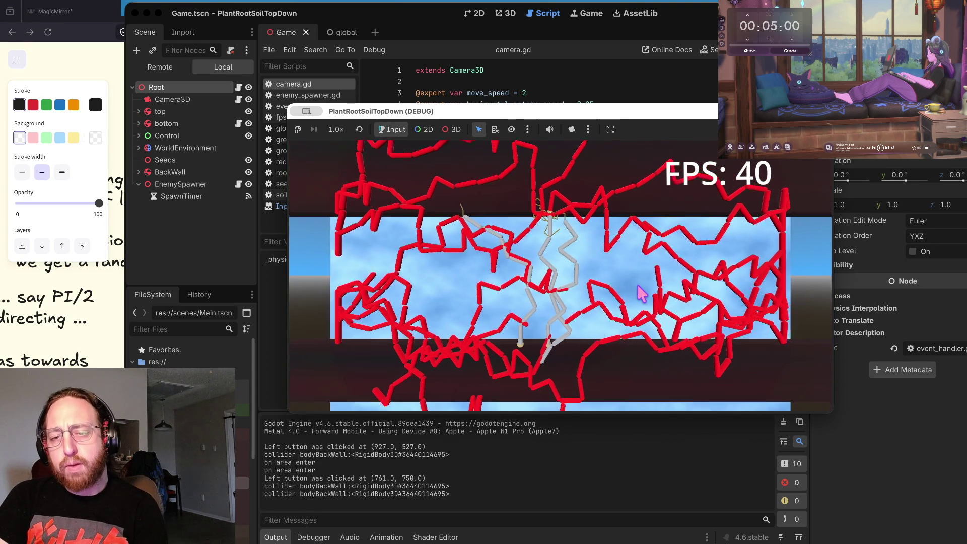
scroll(638, 290, "down", 2)
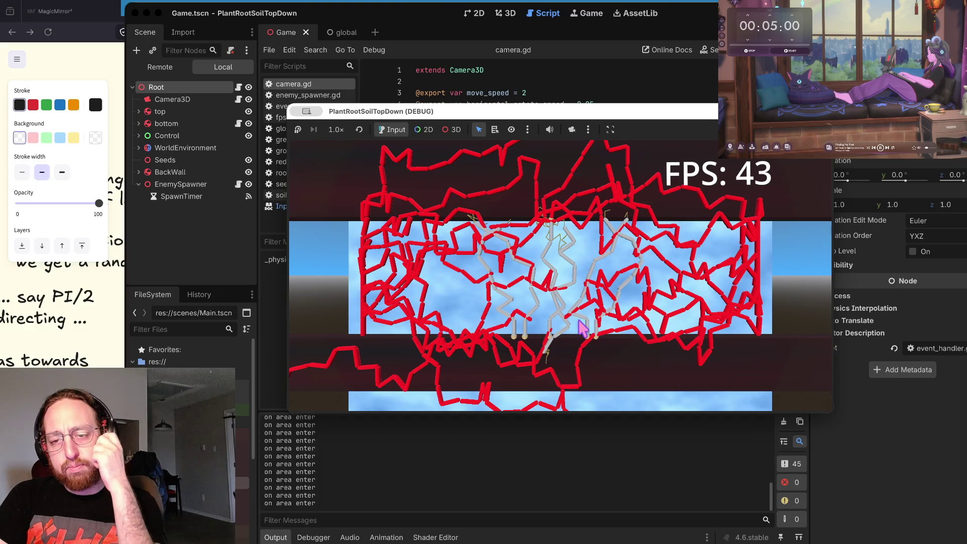
left_click(576, 322)
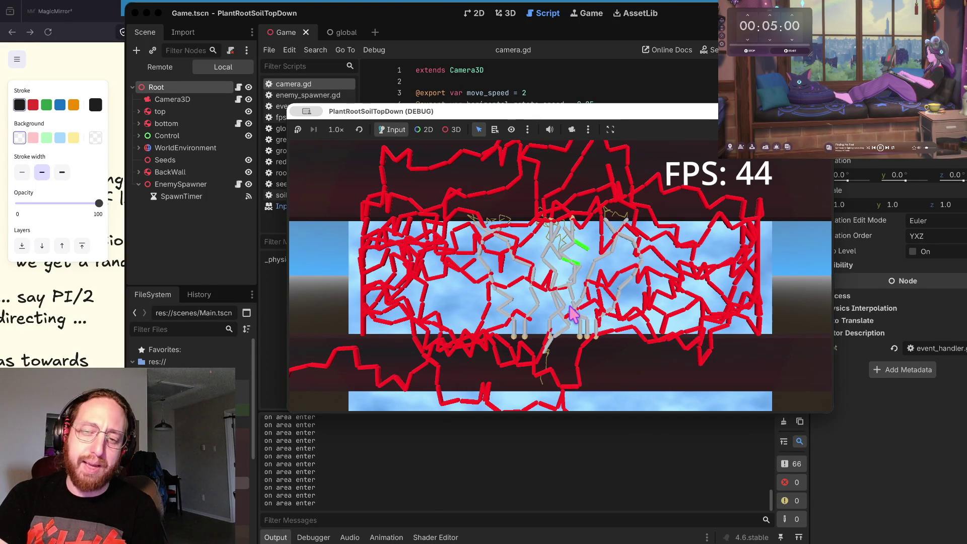
left_click(609, 328)
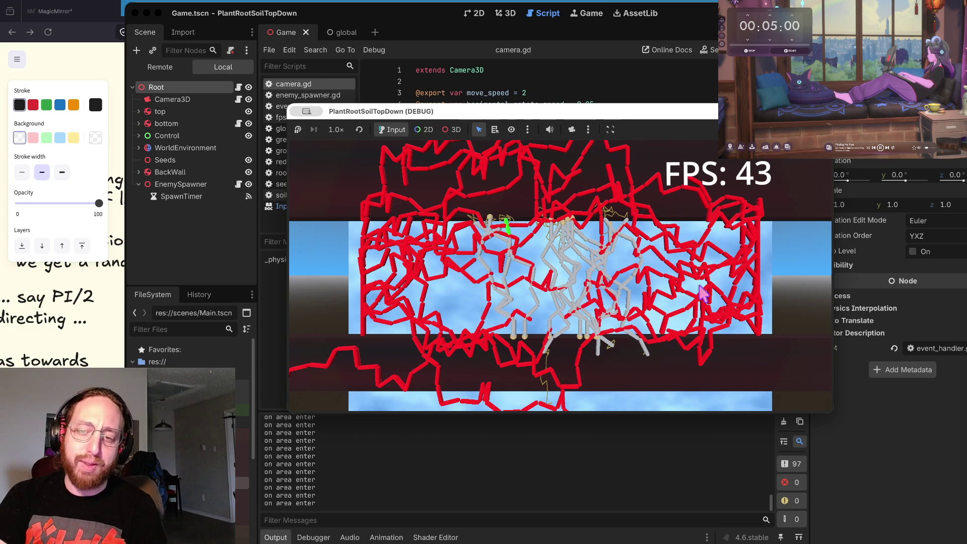
scroll(643, 254, "up", 3)
scroll(643, 254, "up", 1)
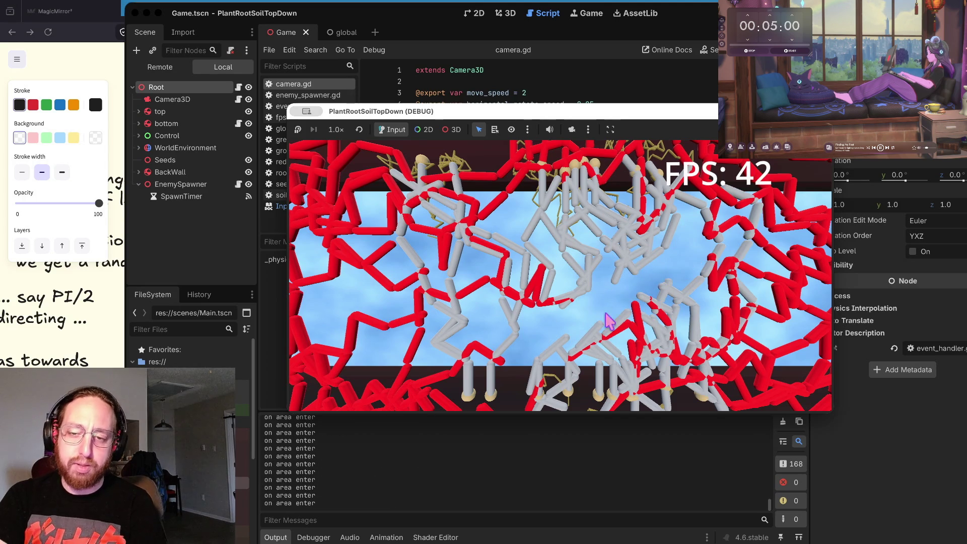
left_click(550, 325)
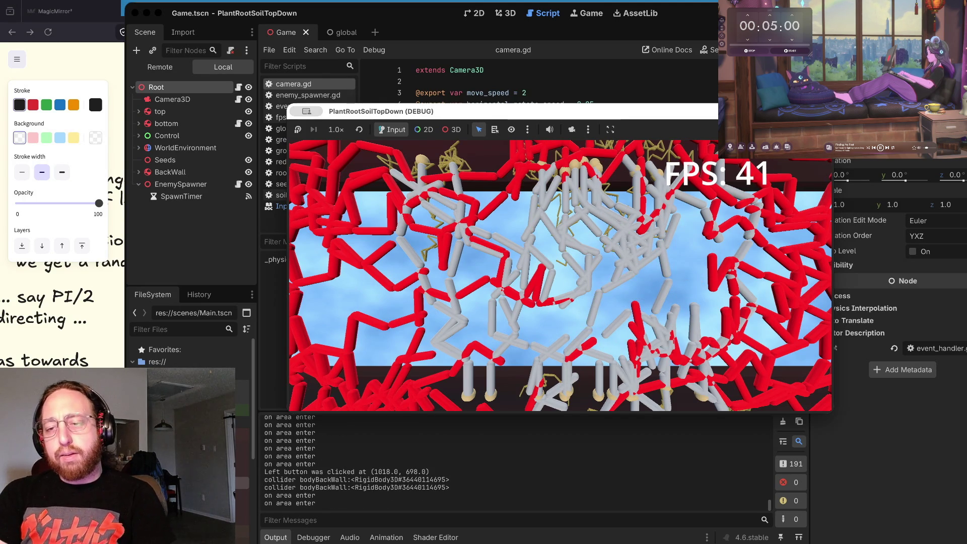
scroll(657, 269, "down", 2)
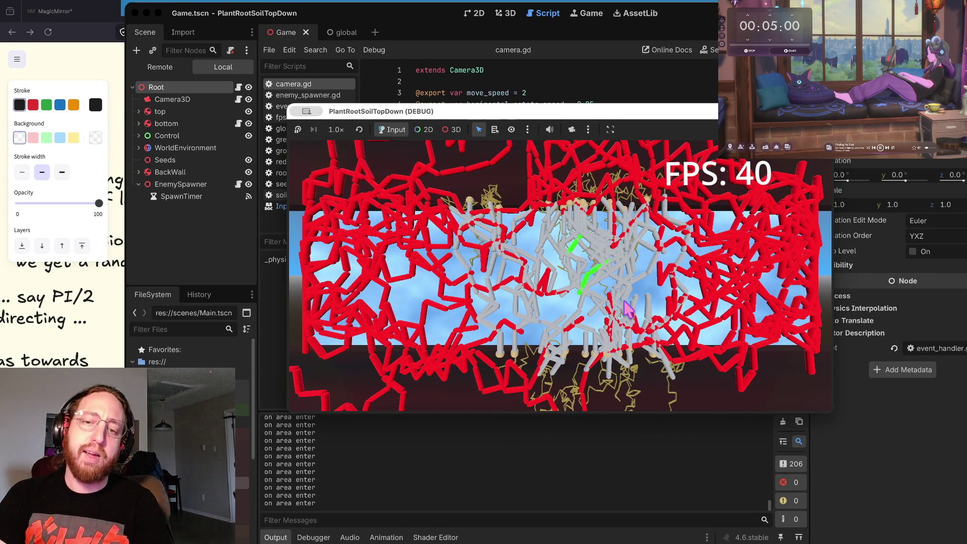
scroll(589, 313, "down", 2)
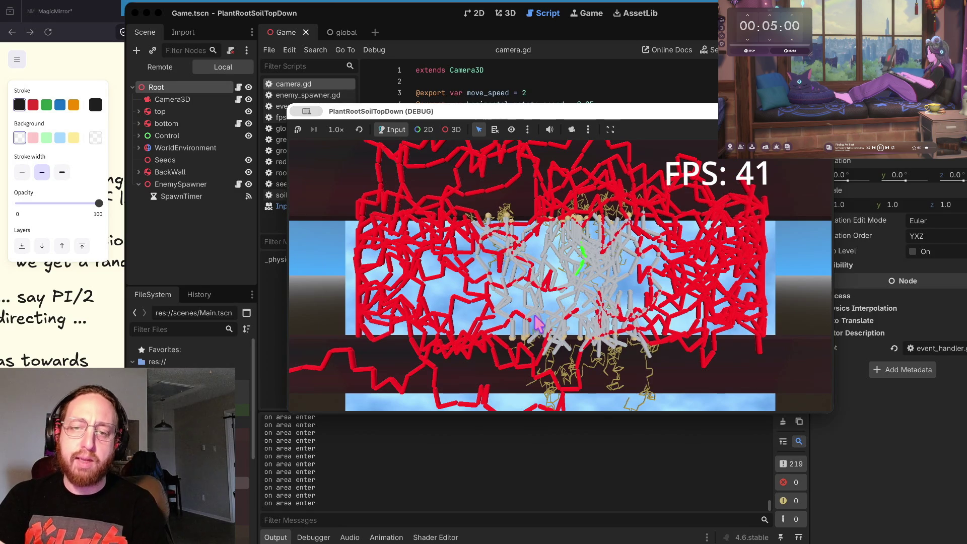
Close the game window and stop the debug session to return to camera.gd.
left_click(549, 310)
key("super+period")
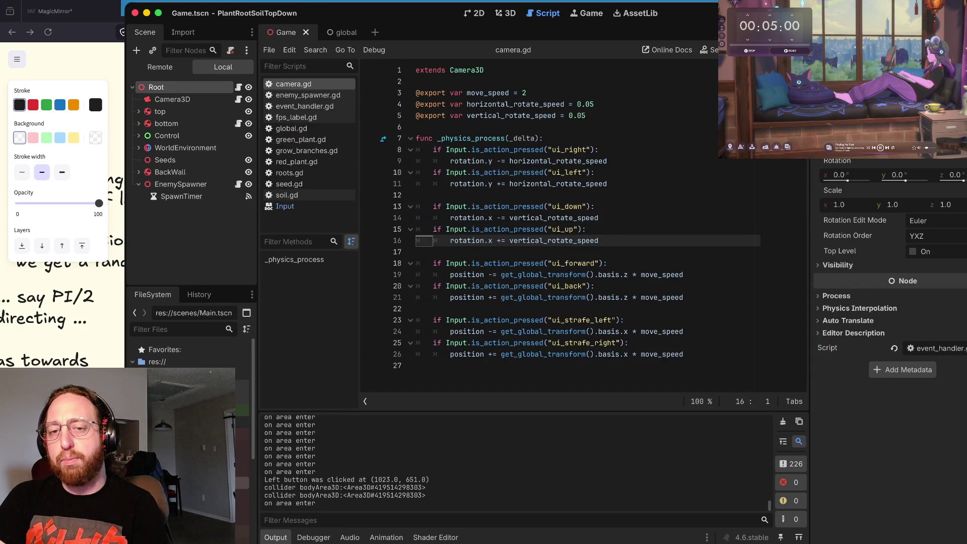
mouse_move(519, 276)
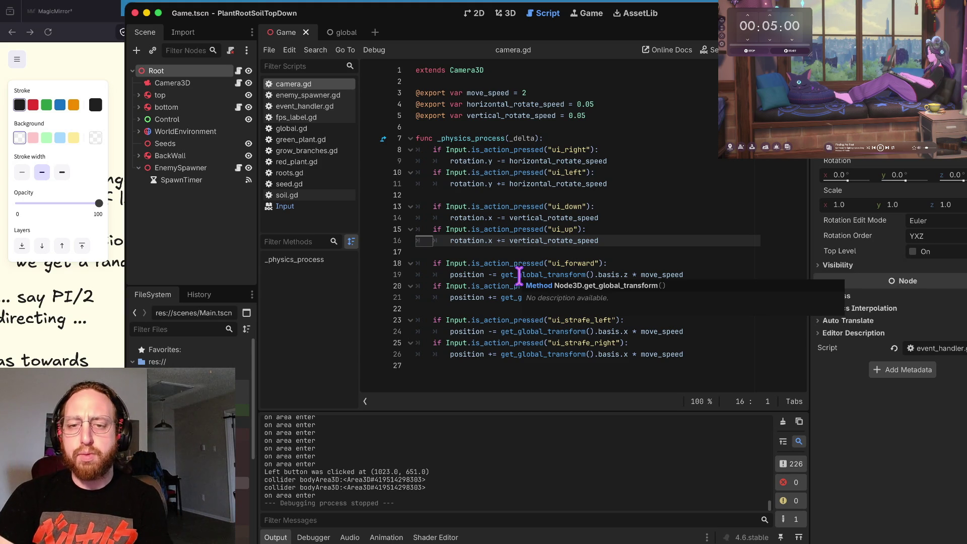
key("Down")
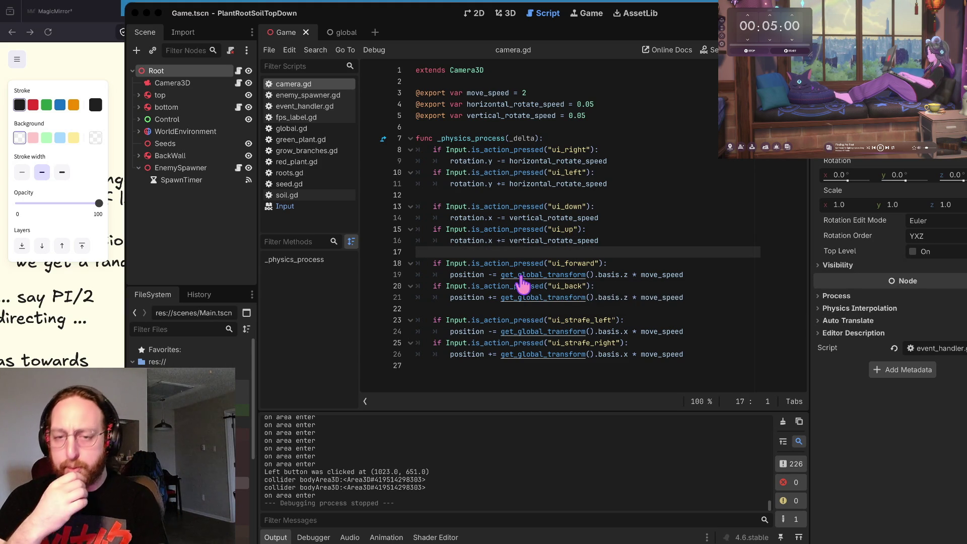
key("super+Tab")
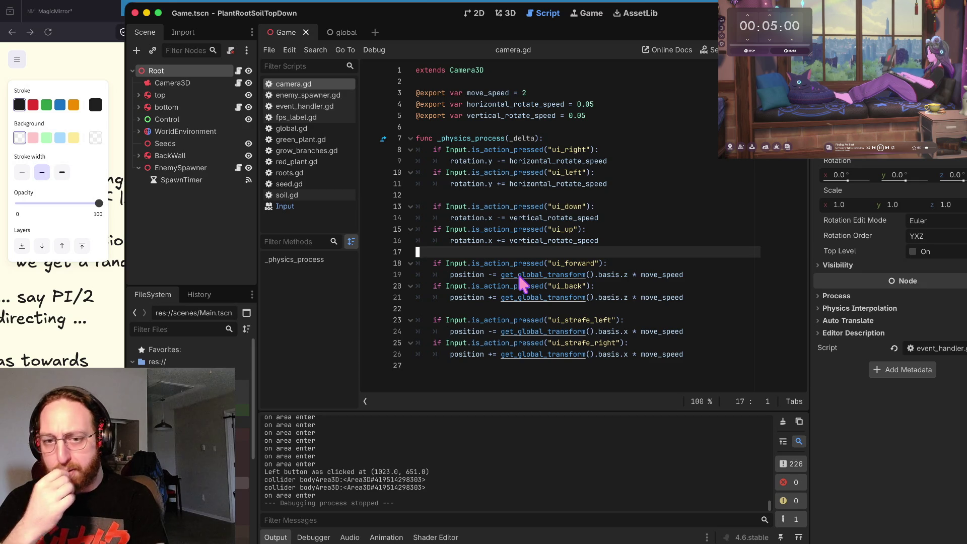
key("Down")
key("Up")
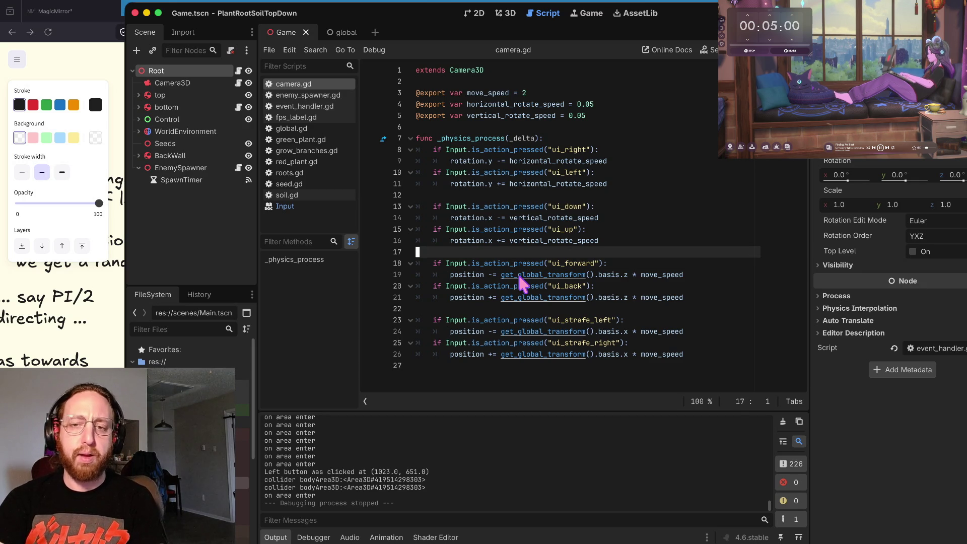
key("Up")
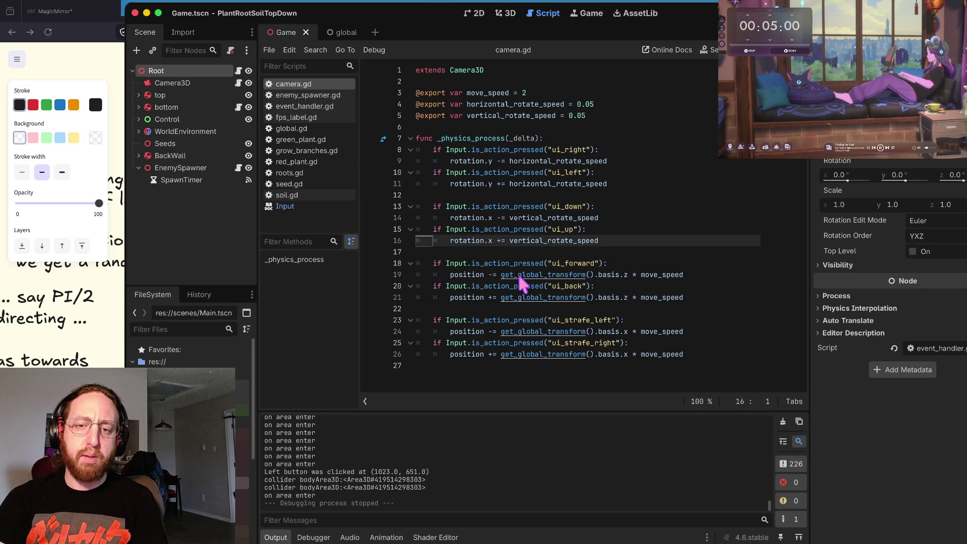
key("Down")
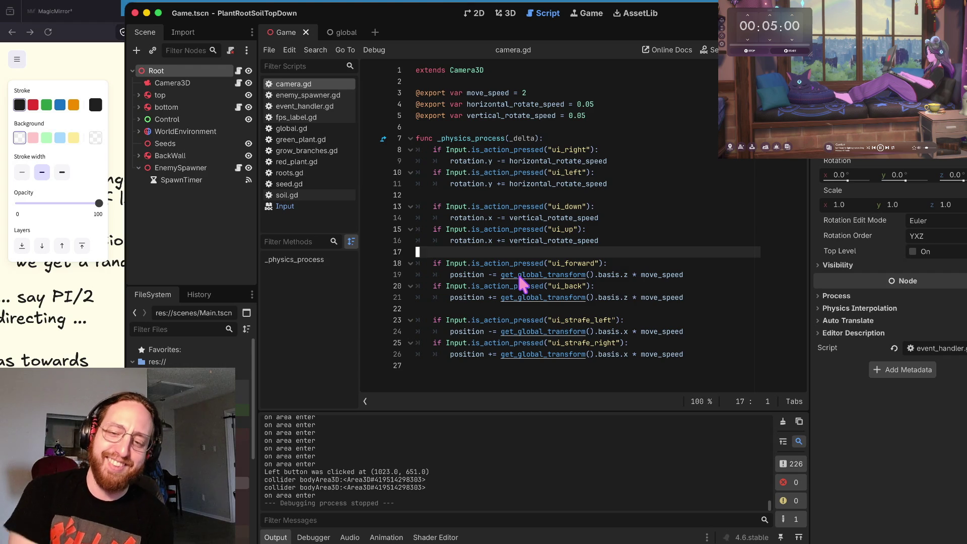
key("Up")
key("Up")
key("Up")
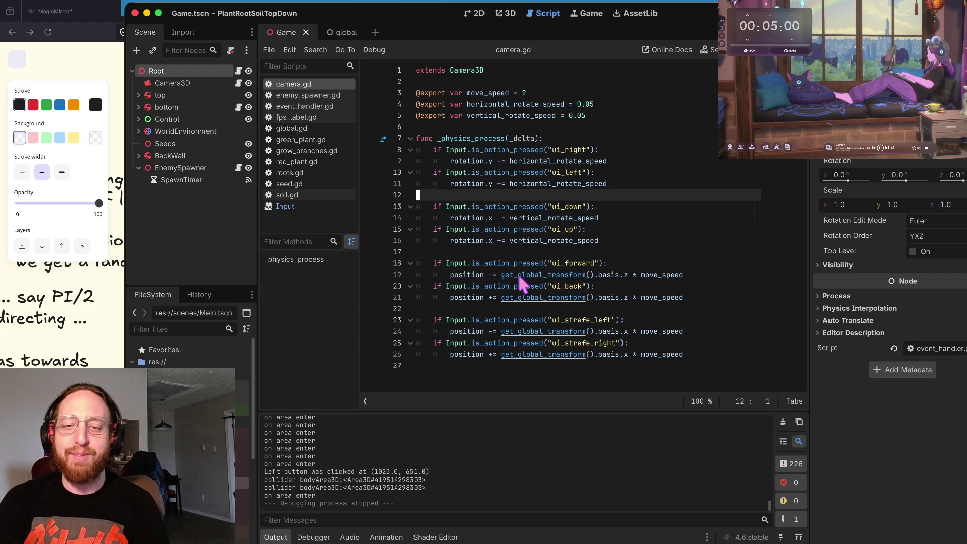
key("Up")
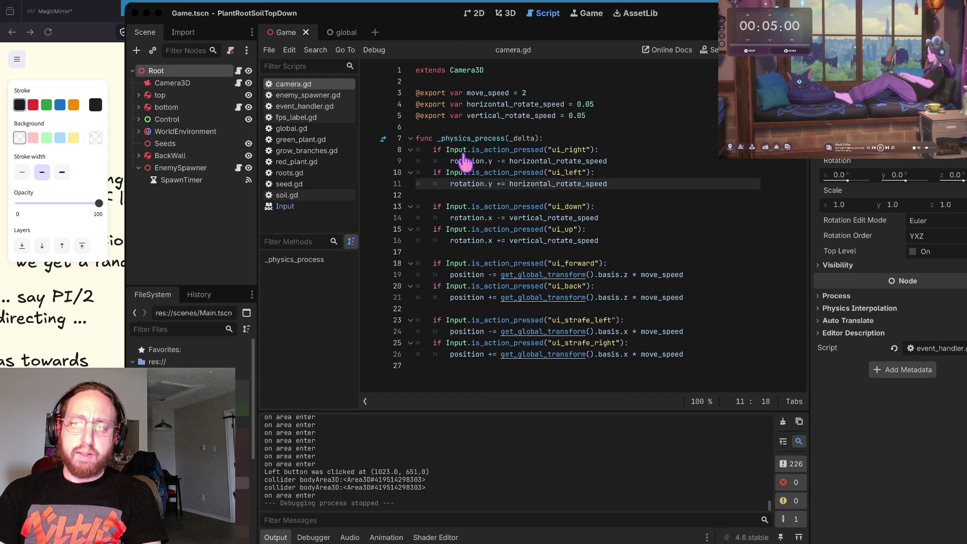
In the browser, open a new tab and load itch.io.
key("alt+Tab")
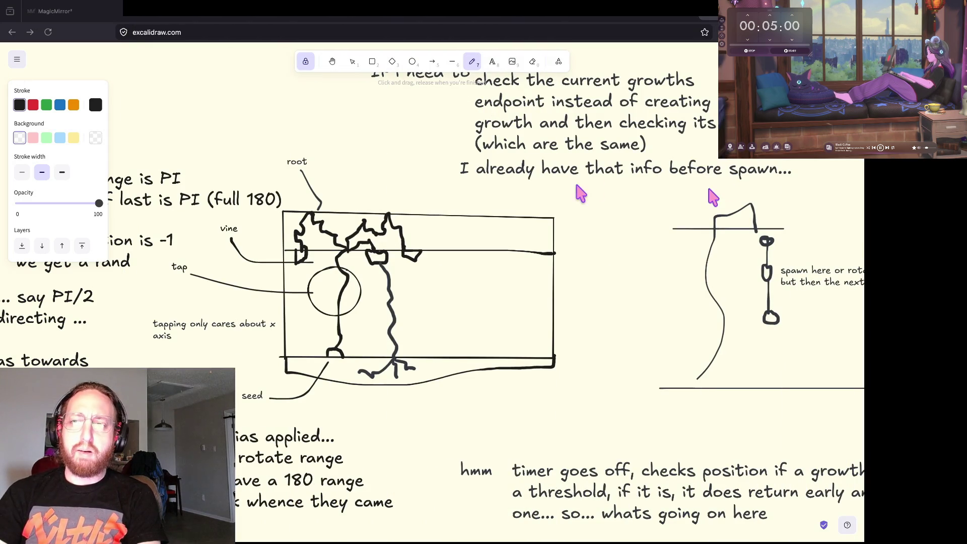
key("ctrl+t")
type("itchi")
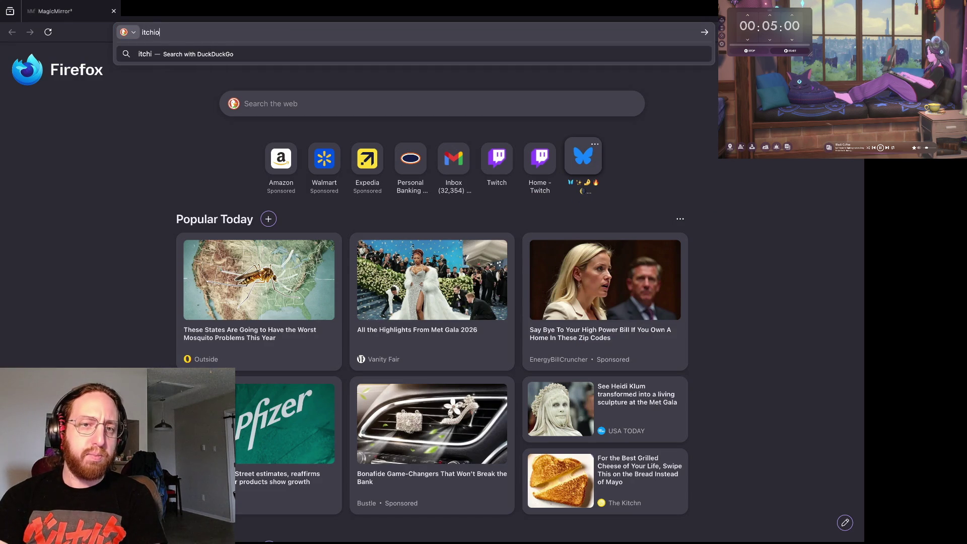
key("BackSpace")
type(".io")
key("Return")
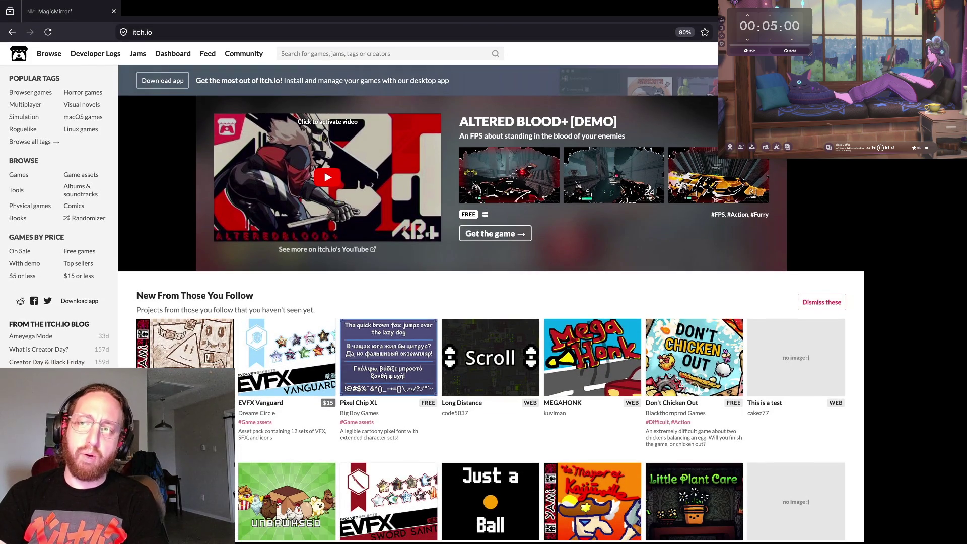
Visit the itch.io /following page, go back, and open the Little Plant Care game.
left_click(399, 31)
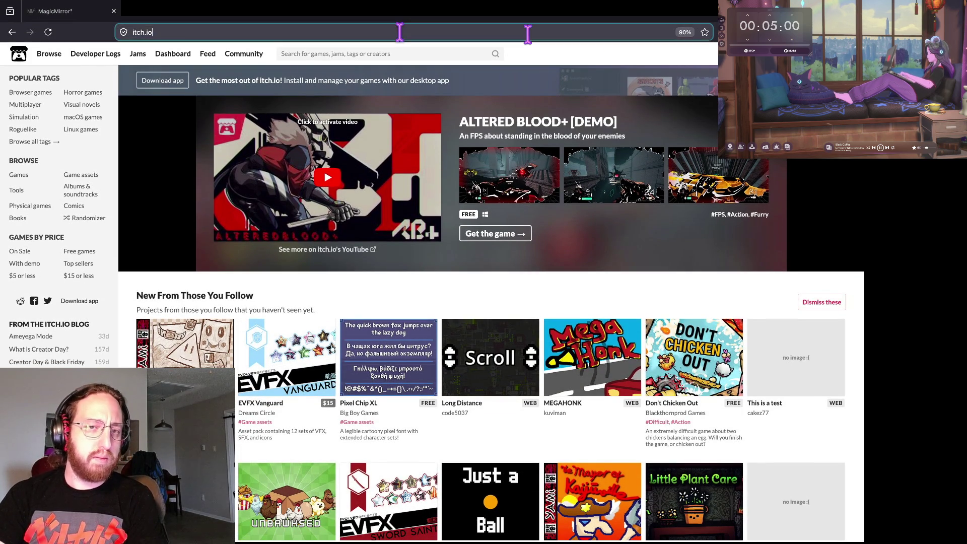
type("//following")
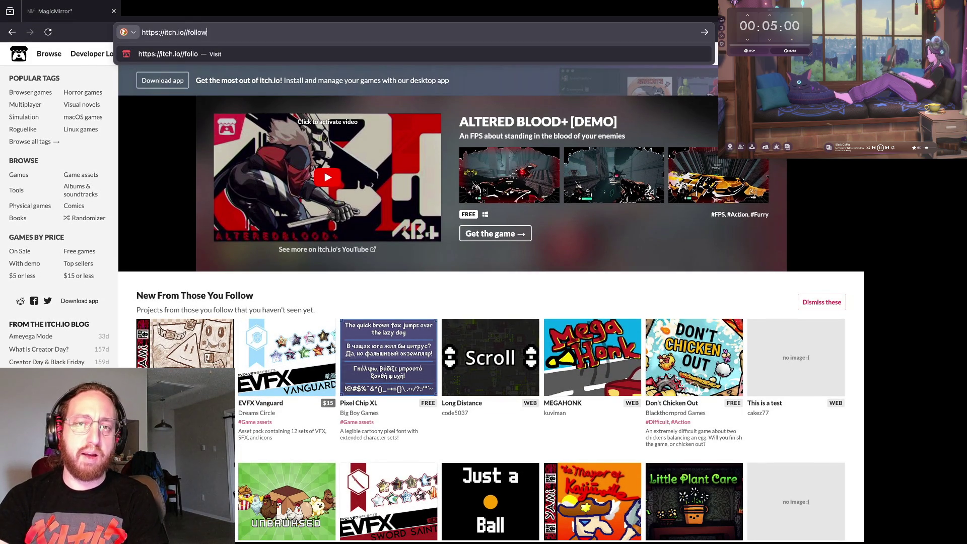
key("BackSpace")
key("Return")
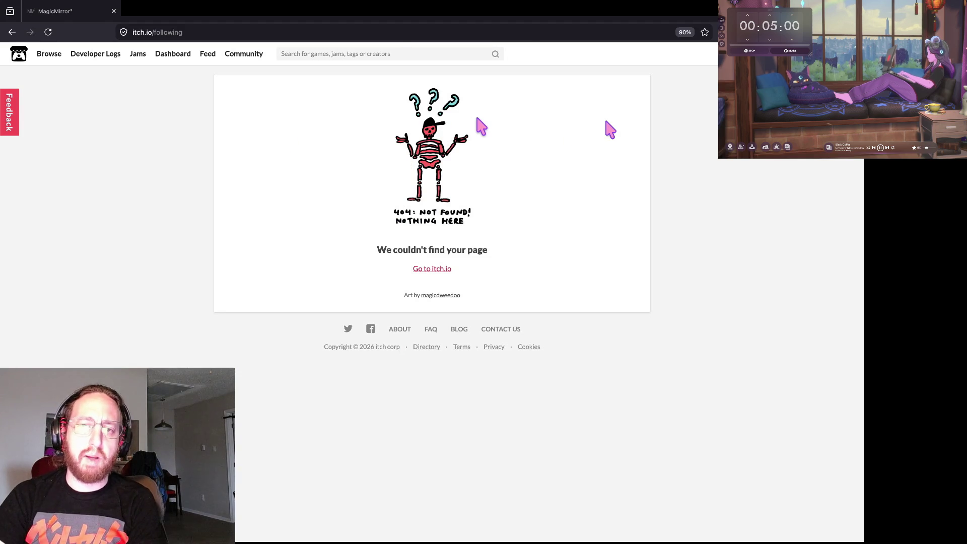
key("alt+Left")
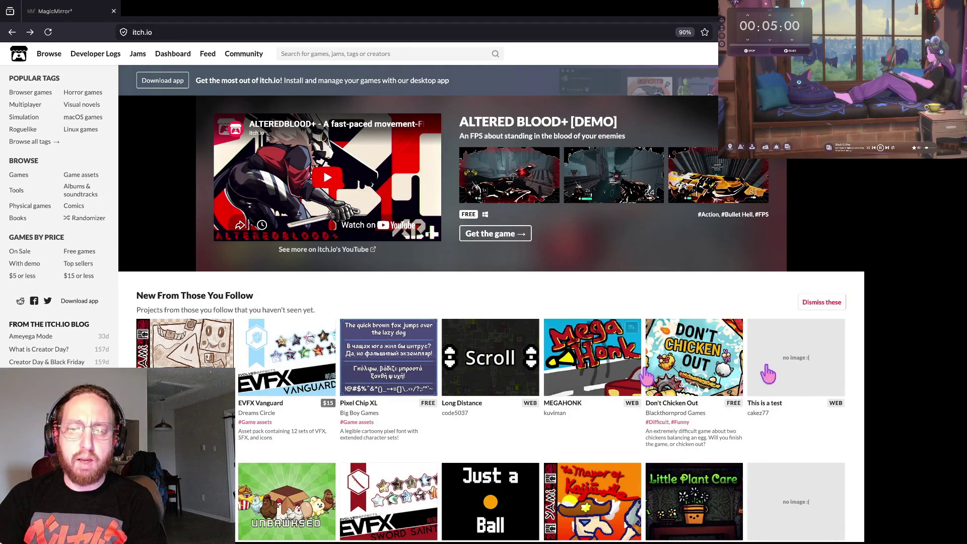
mouse_move(791, 361)
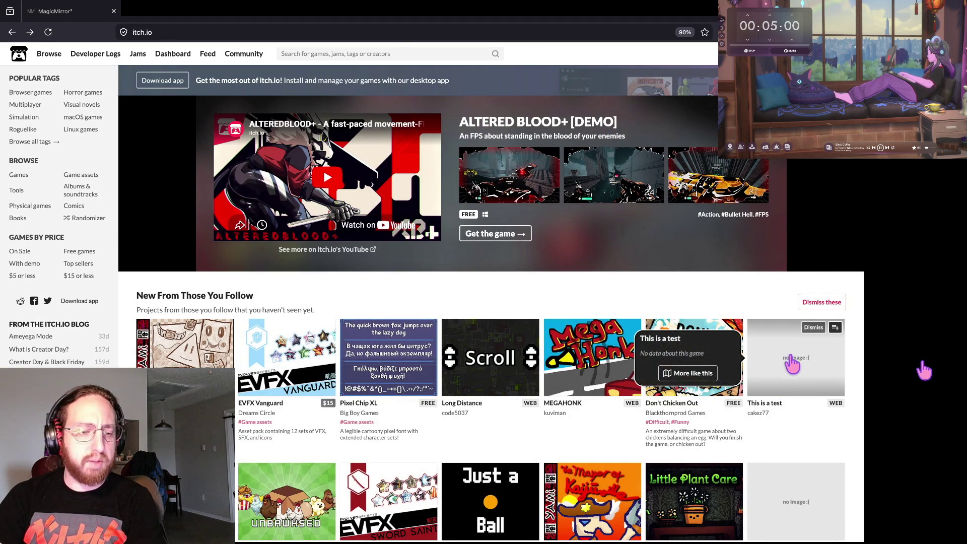
left_click(696, 484)
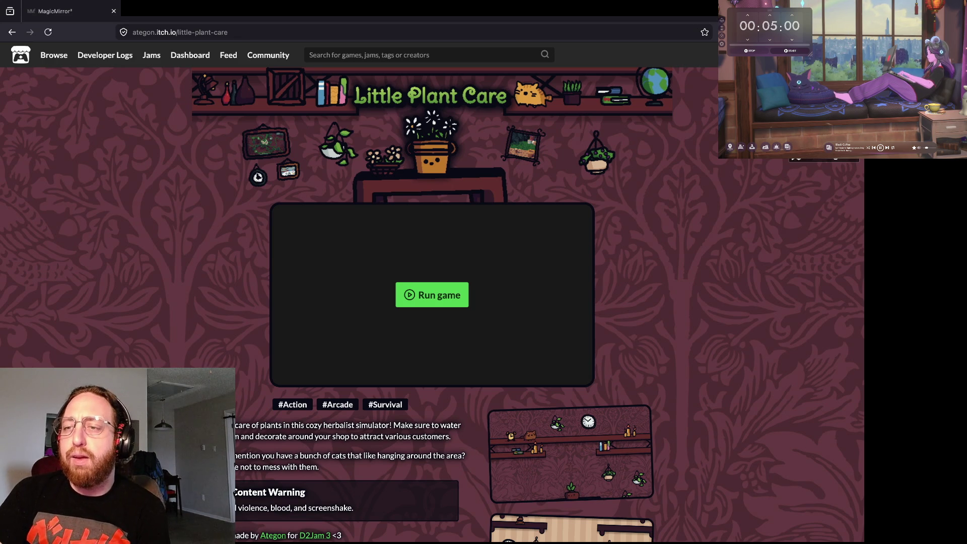
Scroll the Little Plant Care page and follow its D2Jam 3 link.
scroll(636, 311, "down", 3)
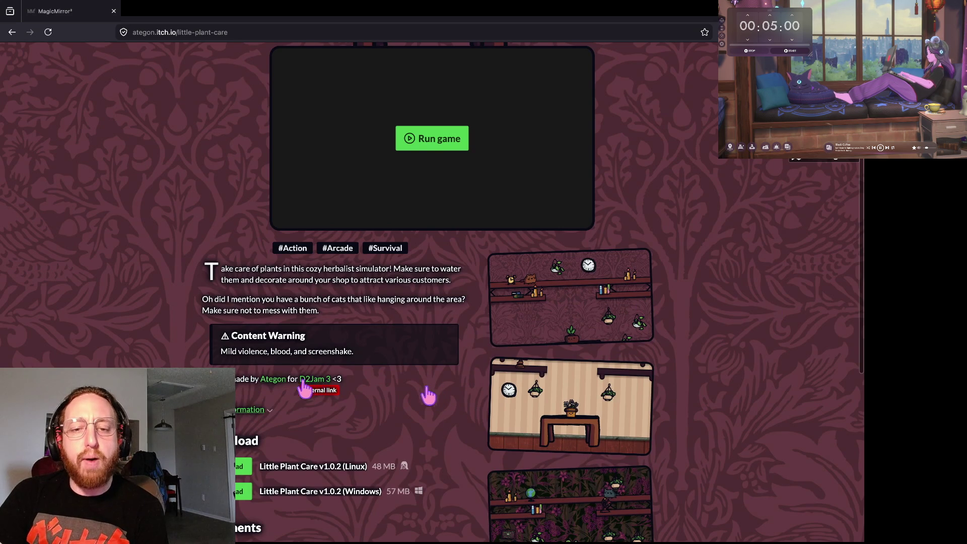
scroll(363, 231, "up", 2)
scroll(364, 232, "down", 1)
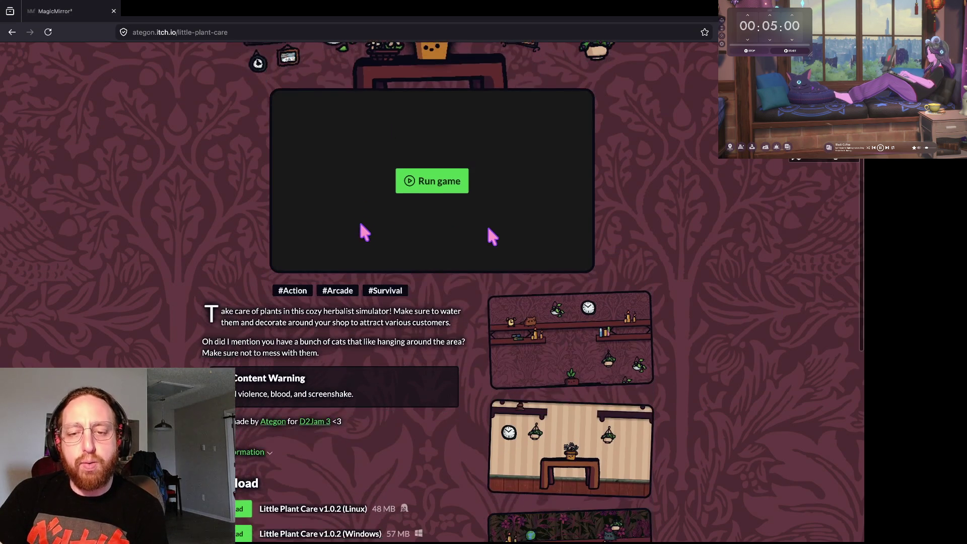
left_click(313, 423)
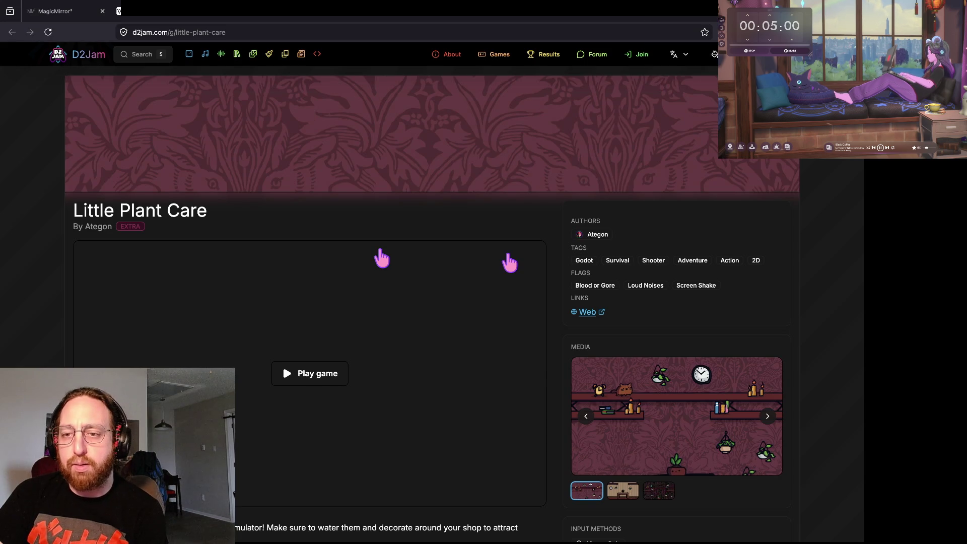
Open the D2Jam games list, then go back to the Little Plant Care itch.io page.
scroll(381, 258, "down", 4)
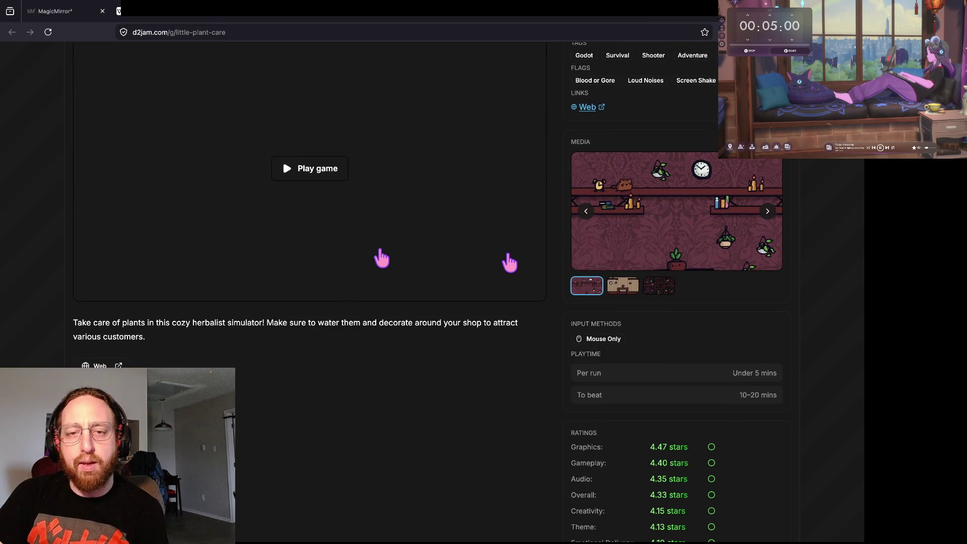
scroll(381, 257, "up", 4)
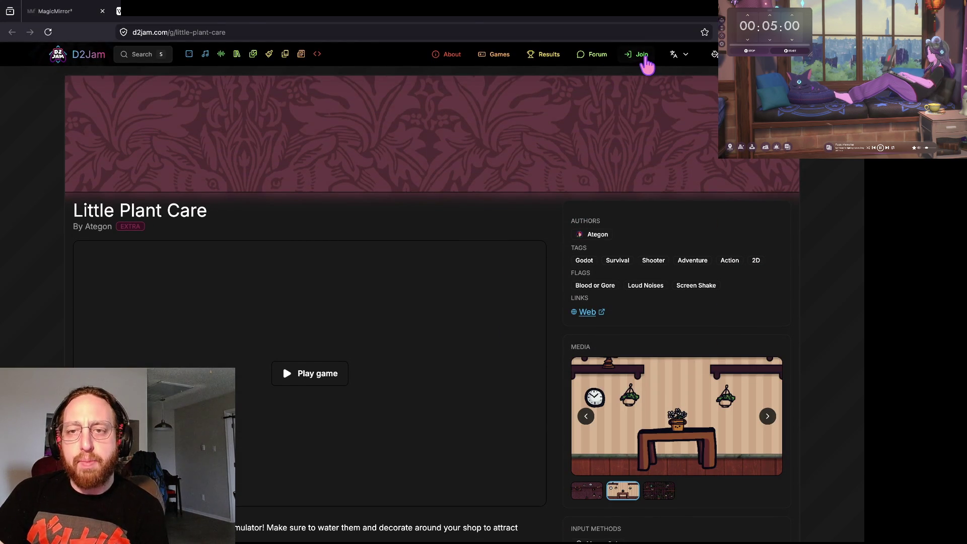
left_click(496, 55)
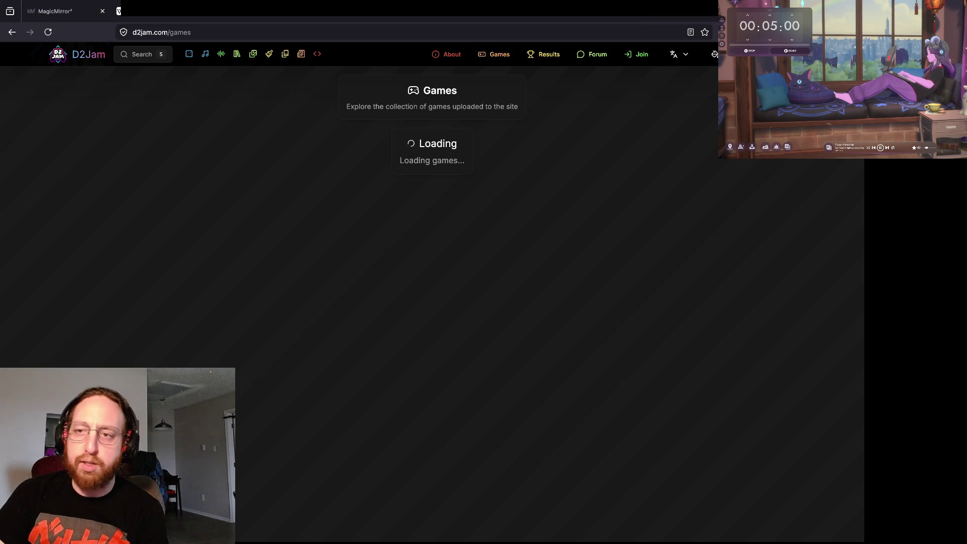
key("alt+Left")
scroll(281, 275, "up", 3)
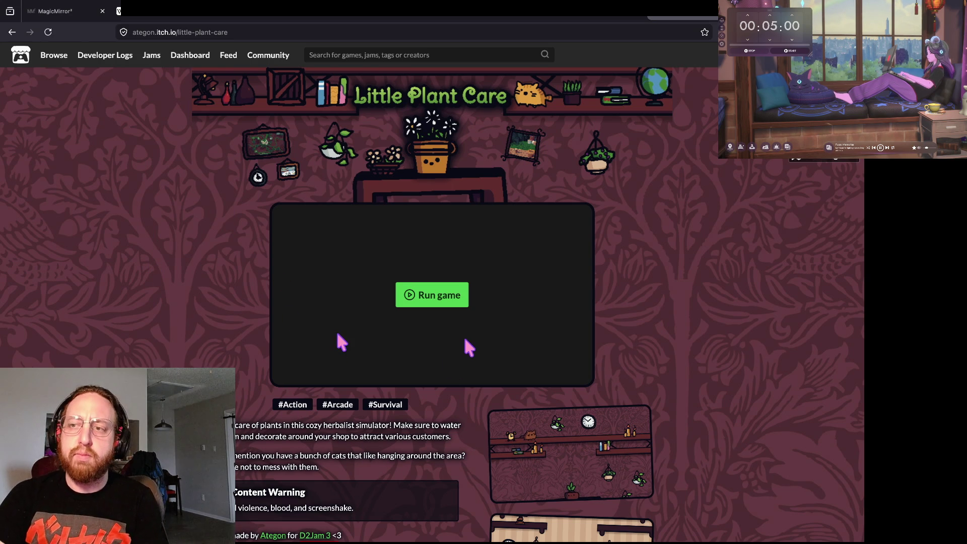
Leave the theme editor and return to the creator's itch.io profile.
scroll(464, 338, "down", 4)
scroll(464, 339, "down", 6)
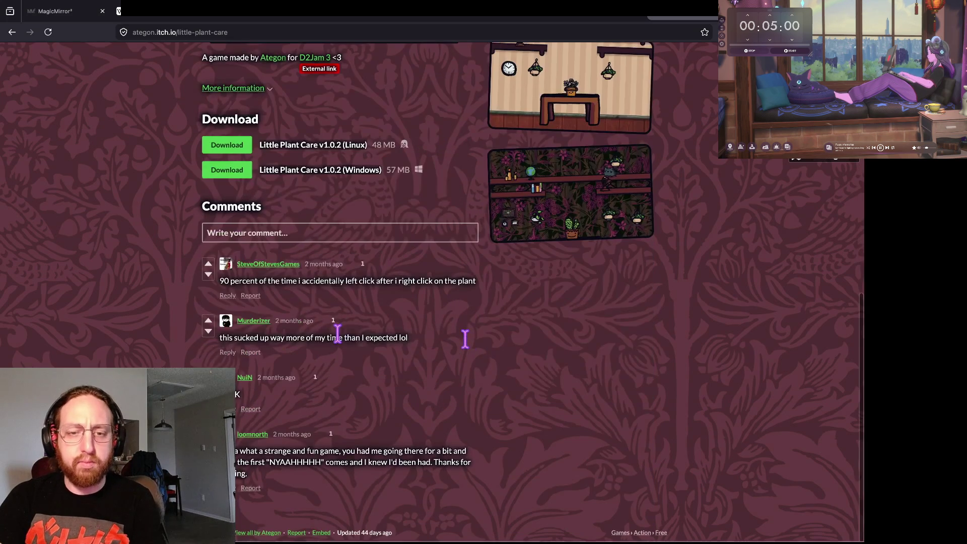
scroll(464, 338, "up", 10)
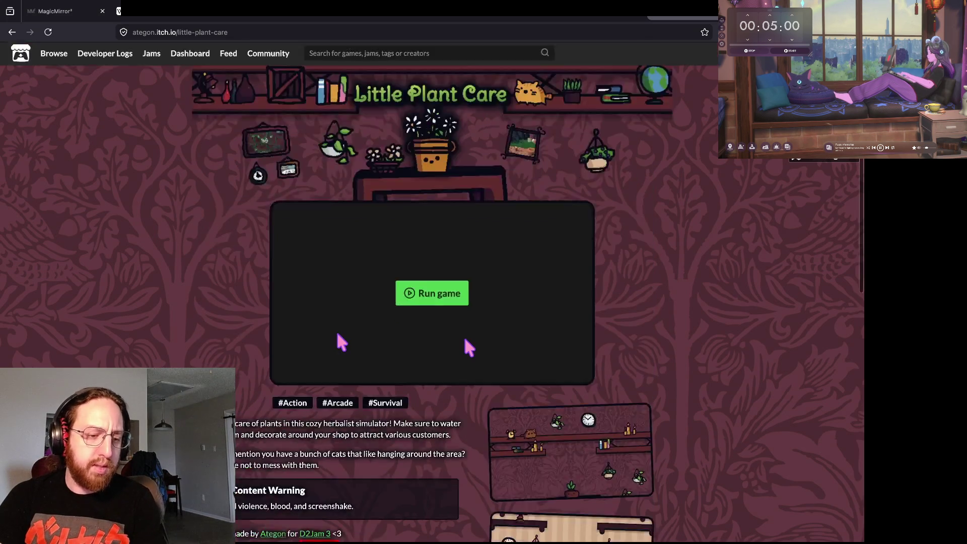
key("alt+Left")
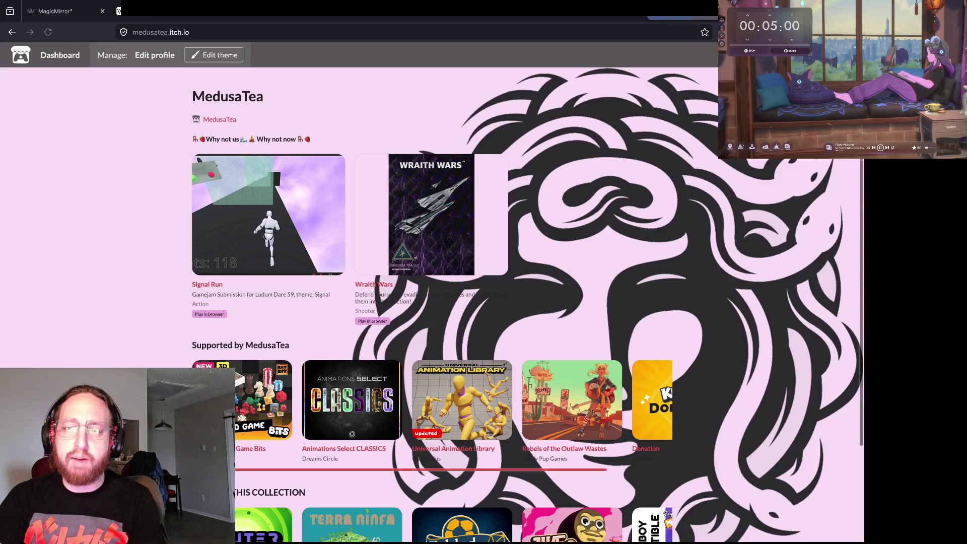
scroll(587, 233, "down", 3)
scroll(428, 292, "up", 3)
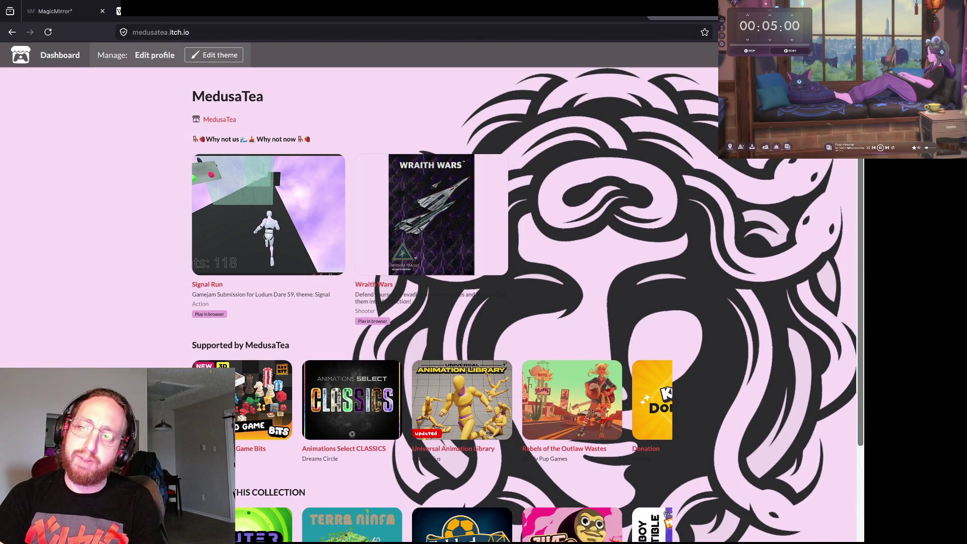
From the account menu, reach the account settings page and select the profile bio text.
left_click(830, 54)
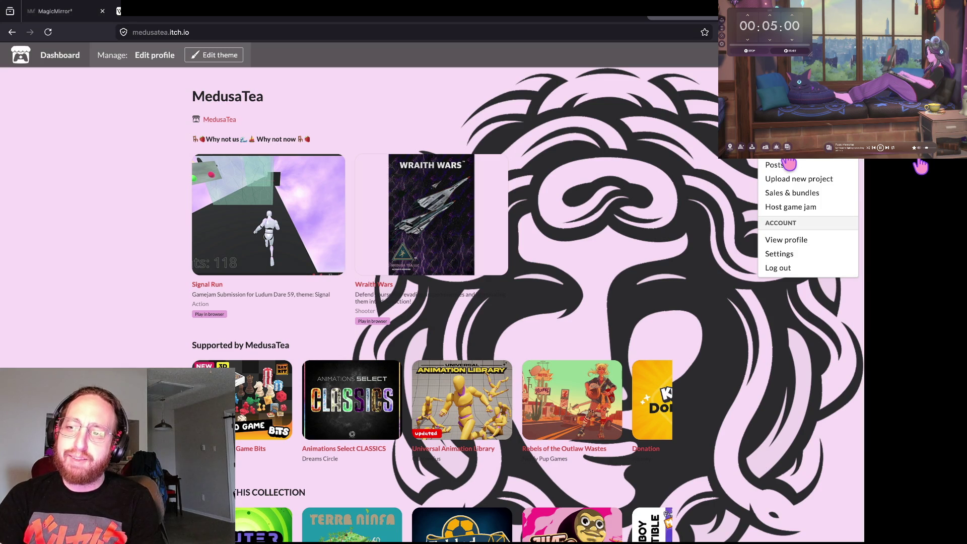
left_click(220, 55)
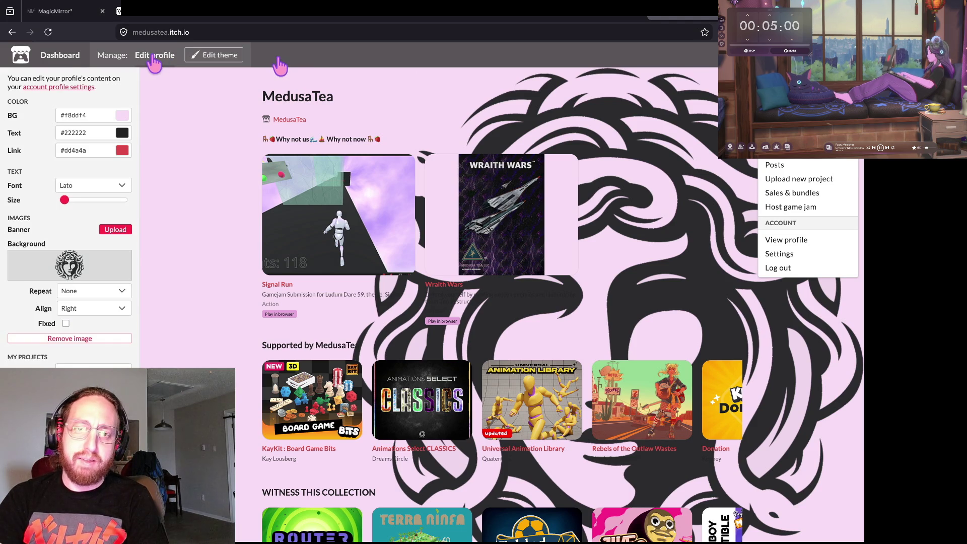
left_click(155, 69)
scroll(286, 240, "down", 7)
left_click(468, 377)
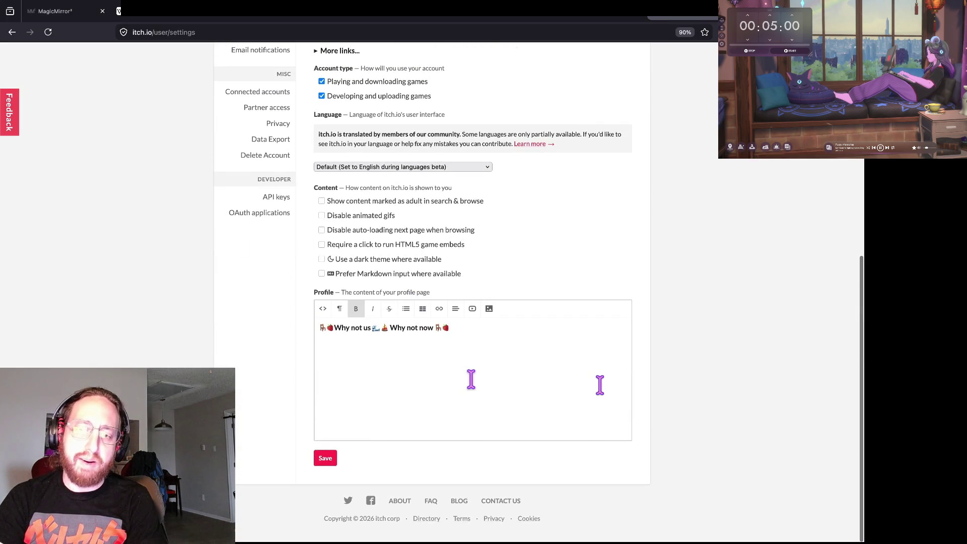
type("asdfasdf")
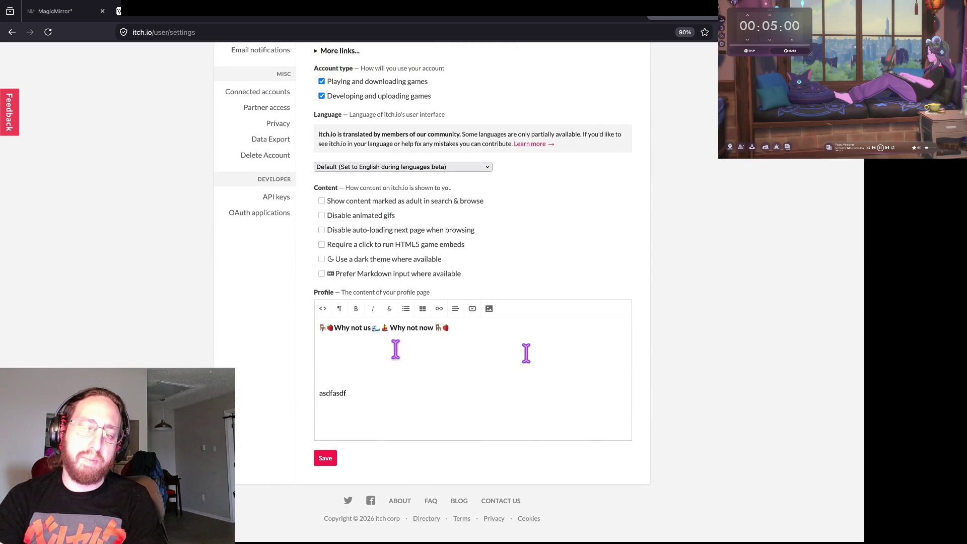
left_click_drag(351, 392, 297, 395)
key("BackSpace")
key("BackSpace")
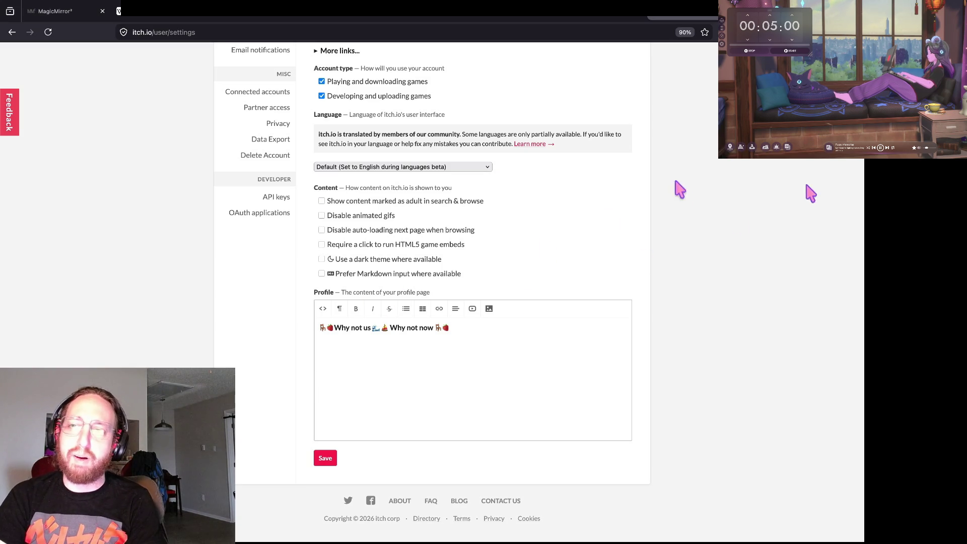
key("ctrl+Tab")
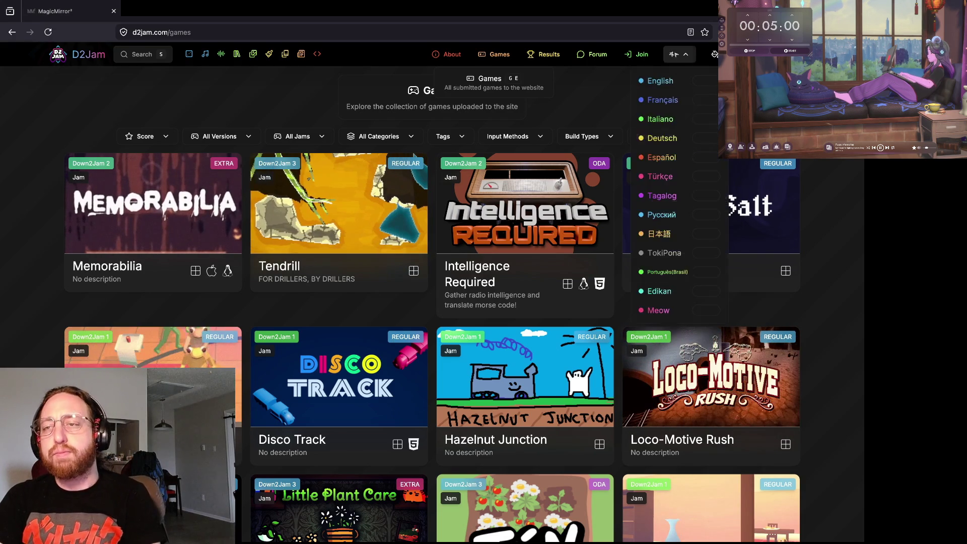
Open a new blank Firefox tab beside the D2Jam games listing.
key("ctrl+t")
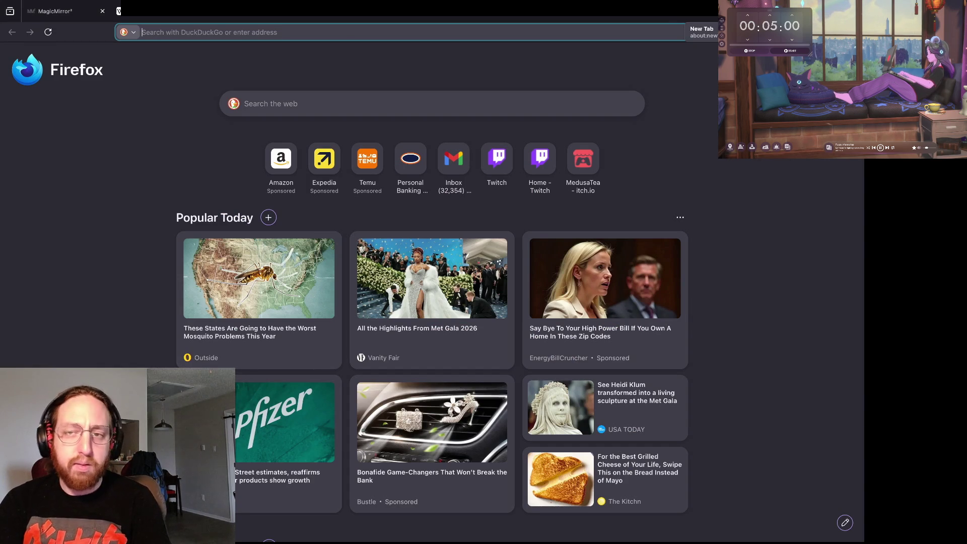
Load the itch.io page for the game Feed Me Some More.
type("itch")
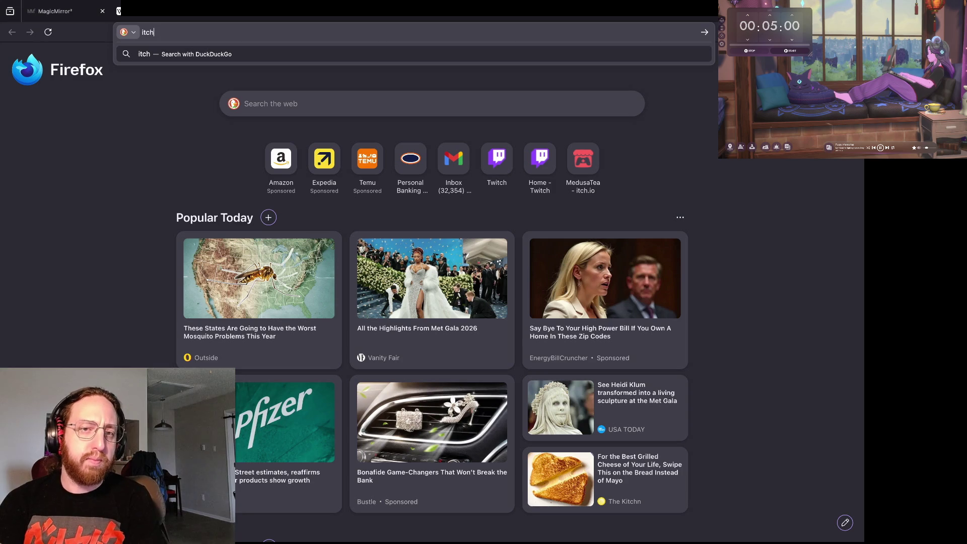
type(".io")
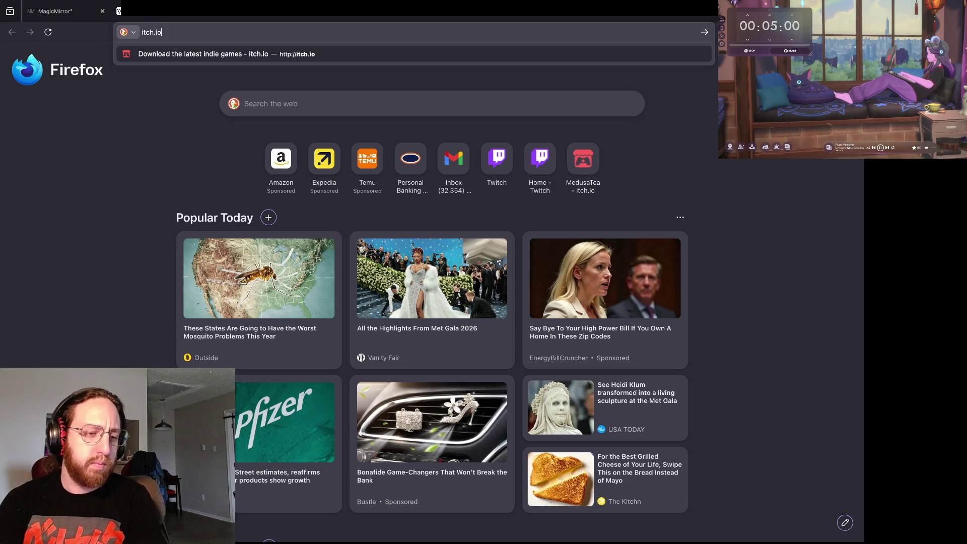
type("jecupdev.")
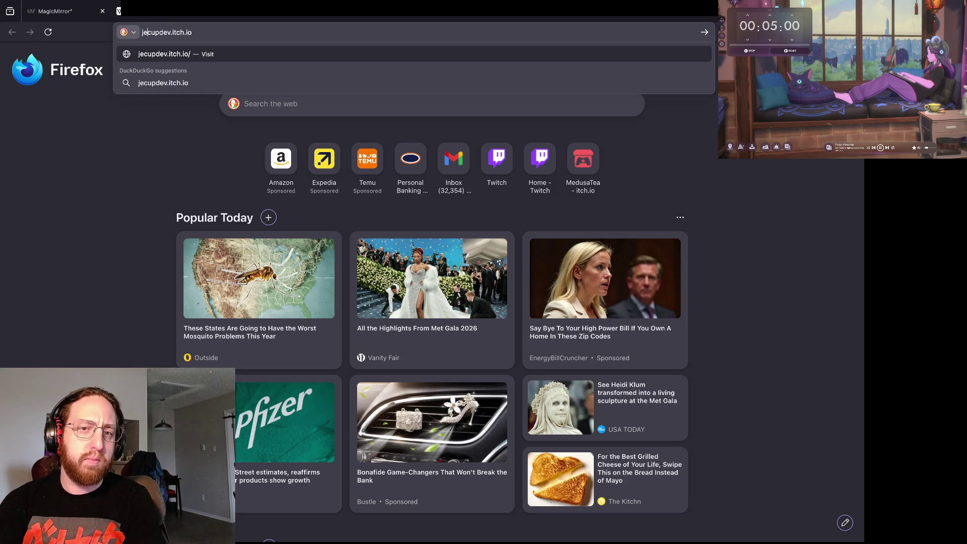
key("BackSpace")
type("/")
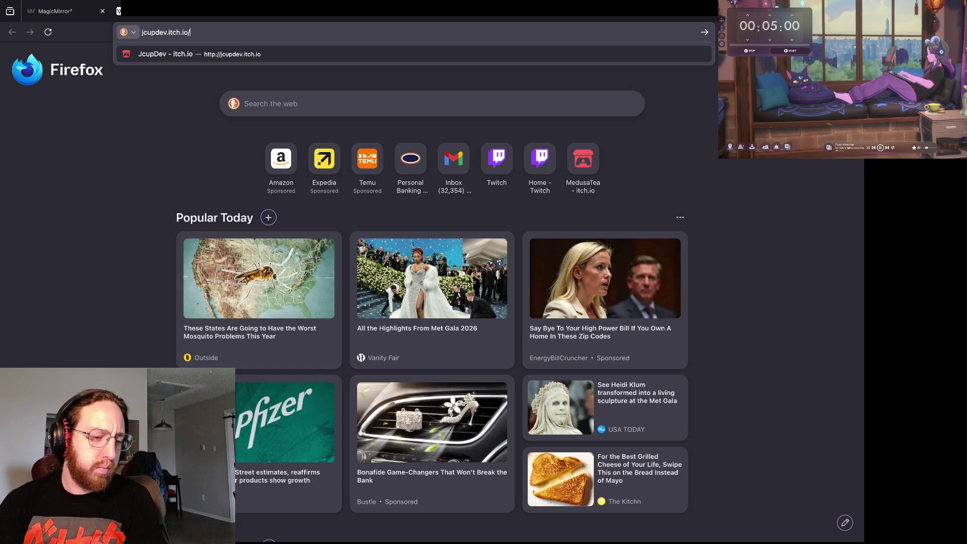
type("feed-me-some-more-more")
key("Return")
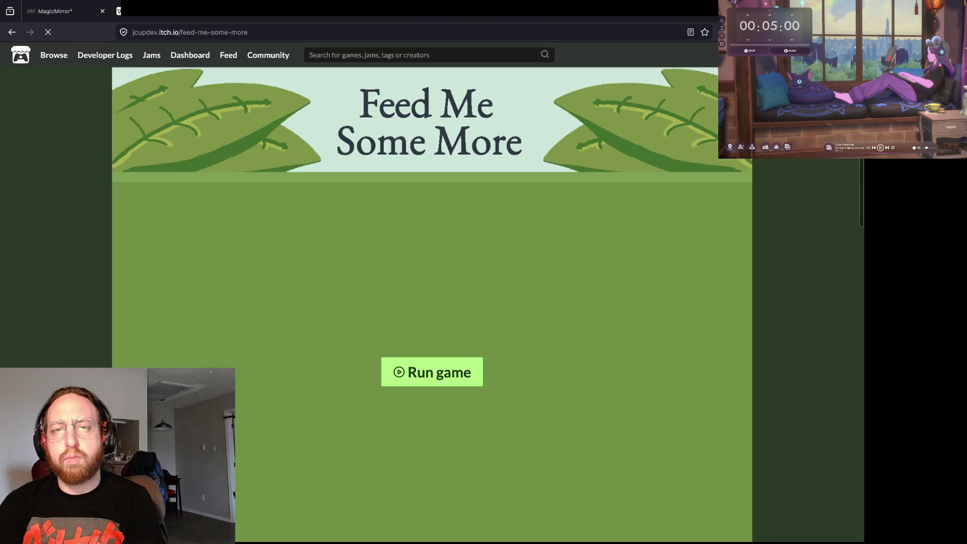
Read through the description and highlight the line 'Dig a path to safety for the plant'.
scroll(559, 399, "down", 8)
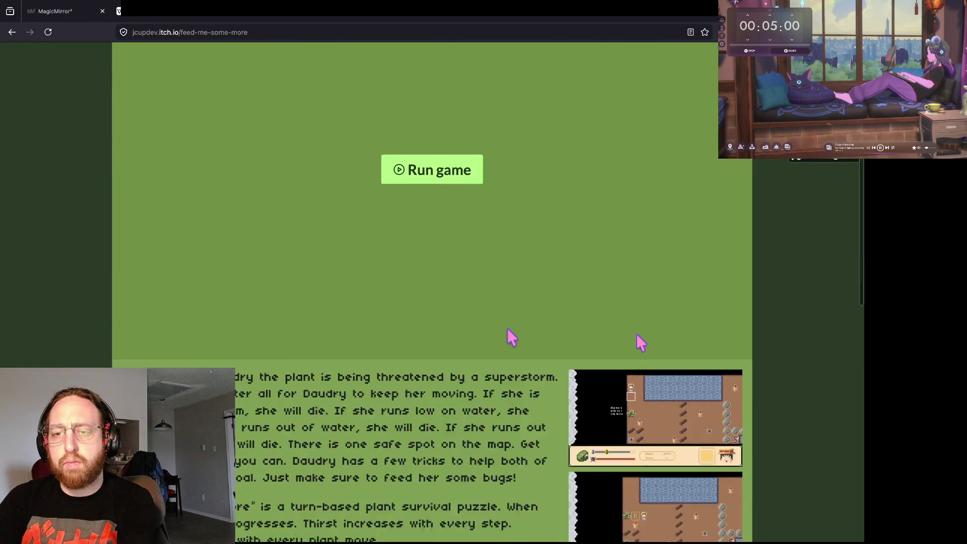
scroll(670, 332, "up", 5)
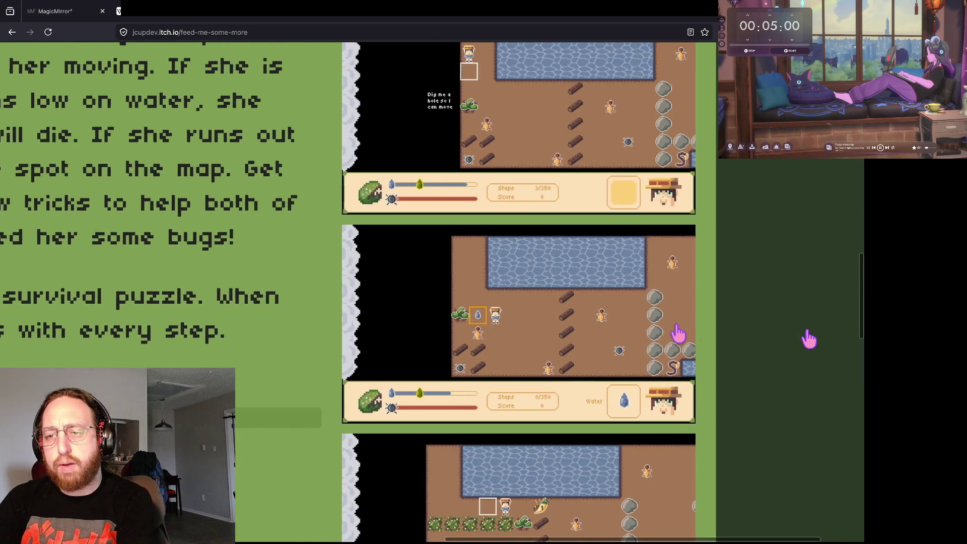
scroll(670, 333, "down", 6)
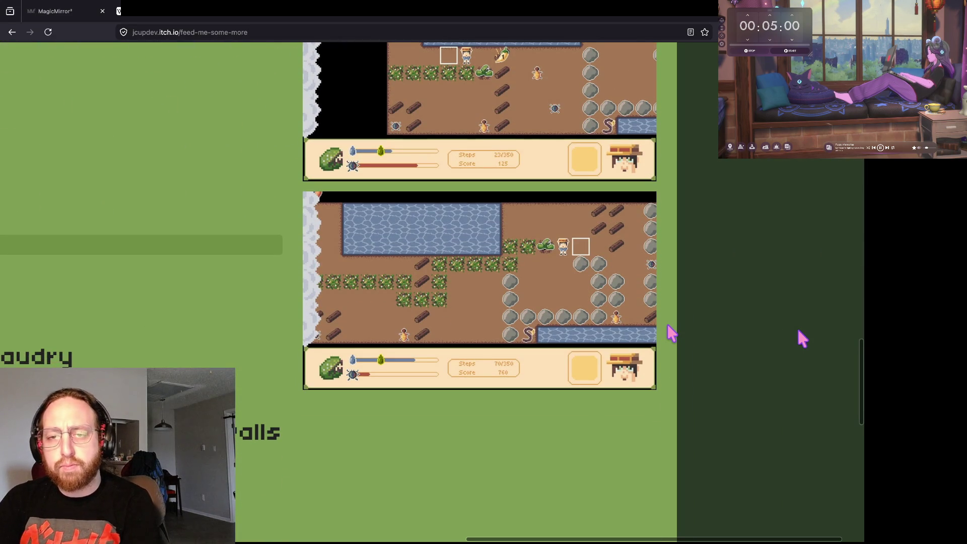
scroll(671, 332, "down", 4)
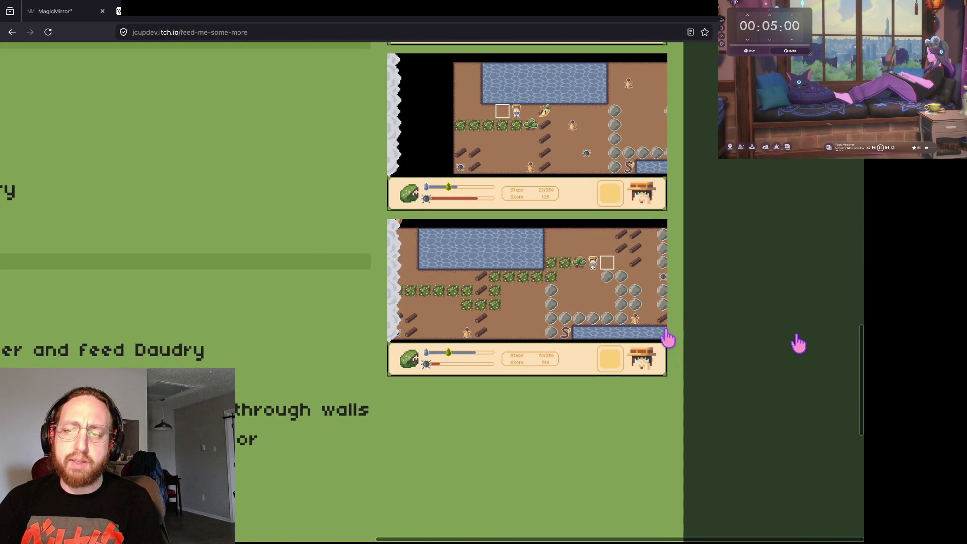
scroll(667, 337, "up", 7)
scroll(667, 336, "down", 5)
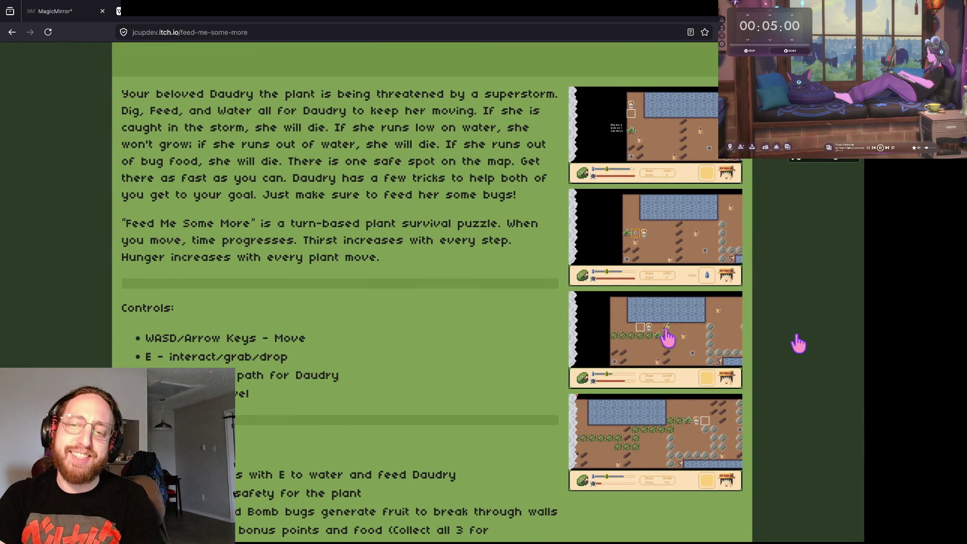
scroll(667, 336, "up", 5)
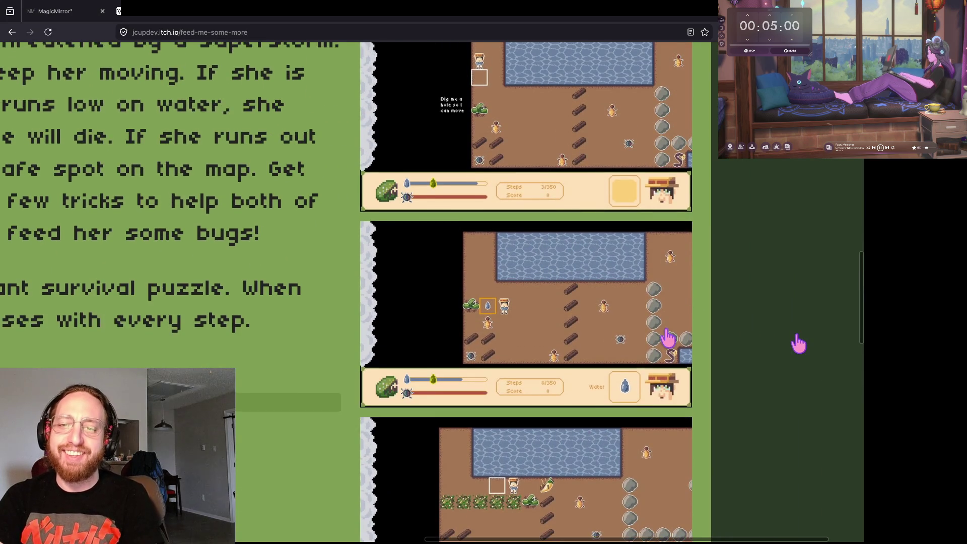
scroll(641, 391, "up", 2)
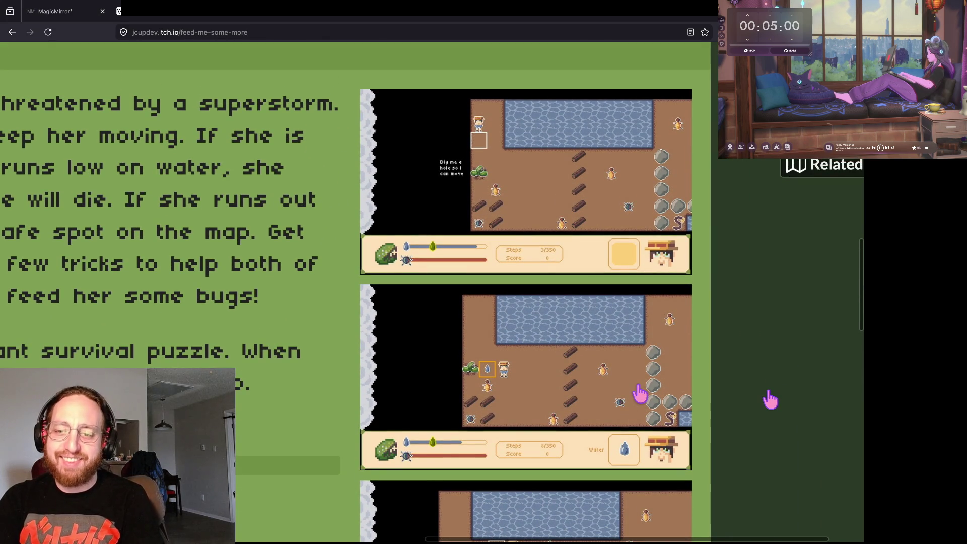
scroll(639, 393, "down", 4)
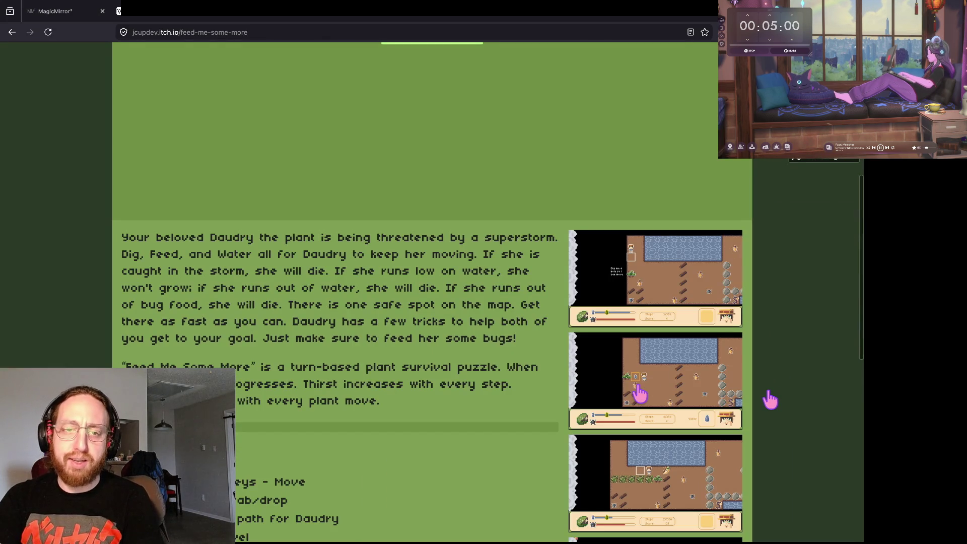
scroll(355, 287, "down", 8)
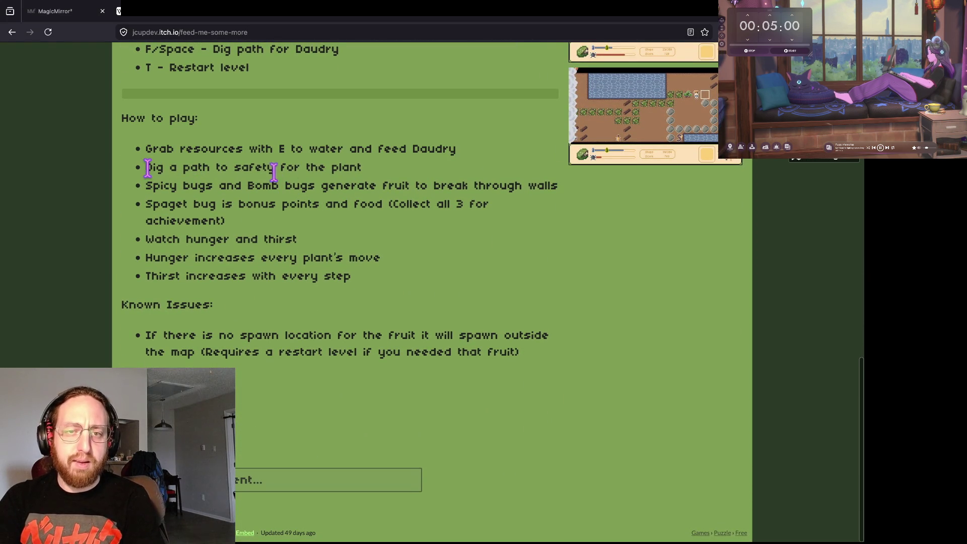
left_click_drag(146, 167, 432, 176)
Review the how-to-play notes again, then return to the developer's games list.
scroll(624, 242, "up", 3)
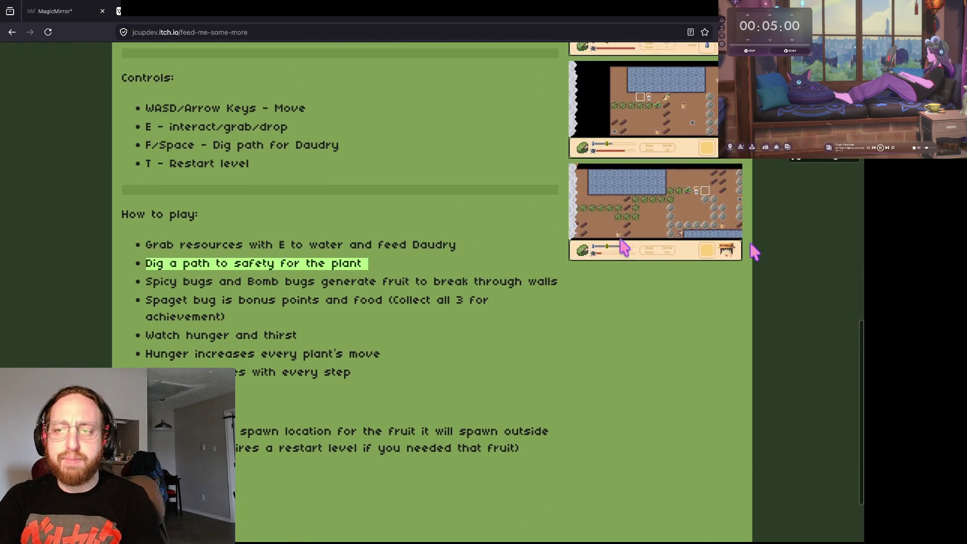
scroll(713, 161, "up", 1)
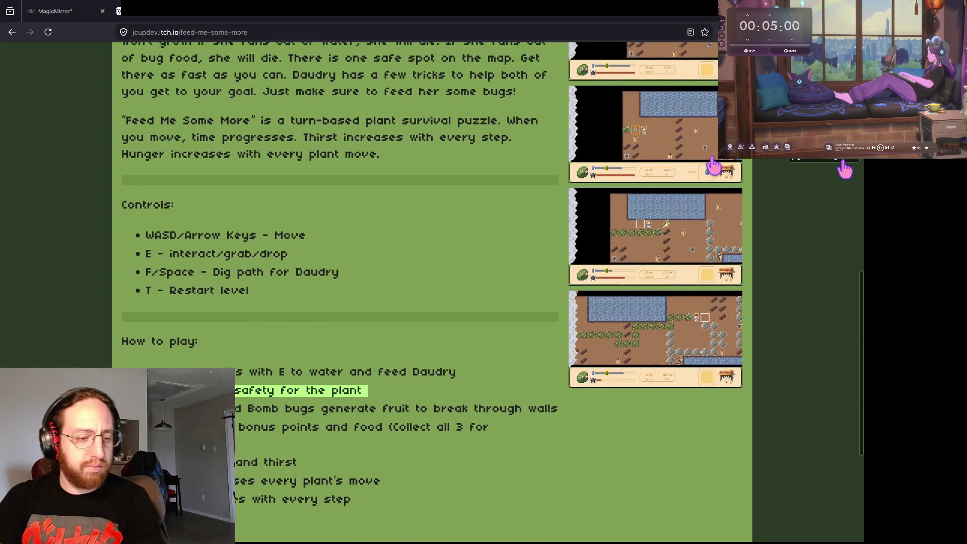
scroll(714, 166, "down", 2)
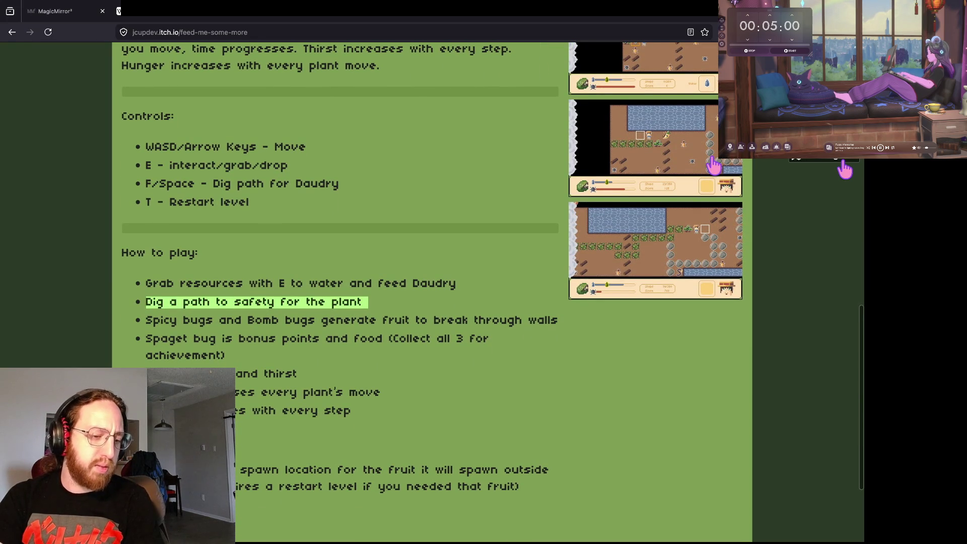
scroll(714, 165, "down", 1)
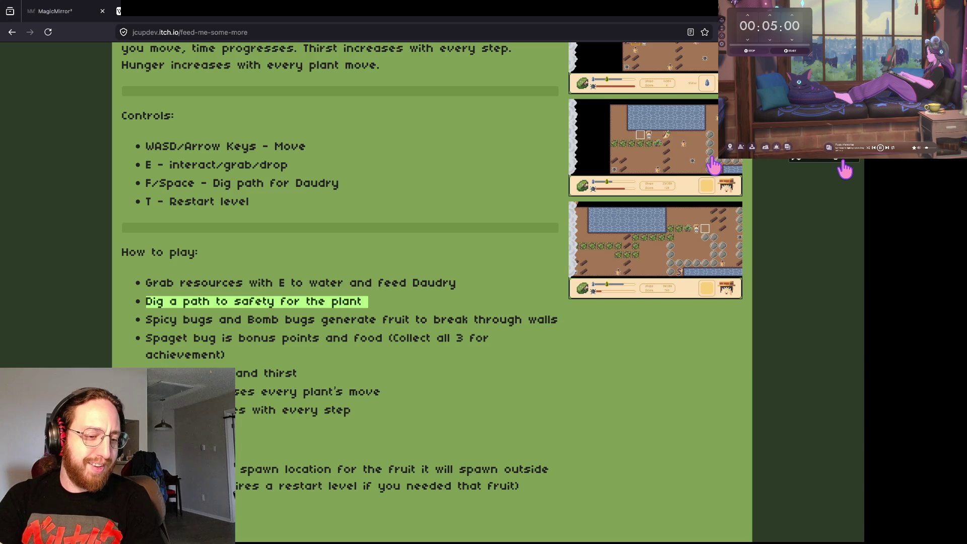
scroll(714, 166, "up", 10)
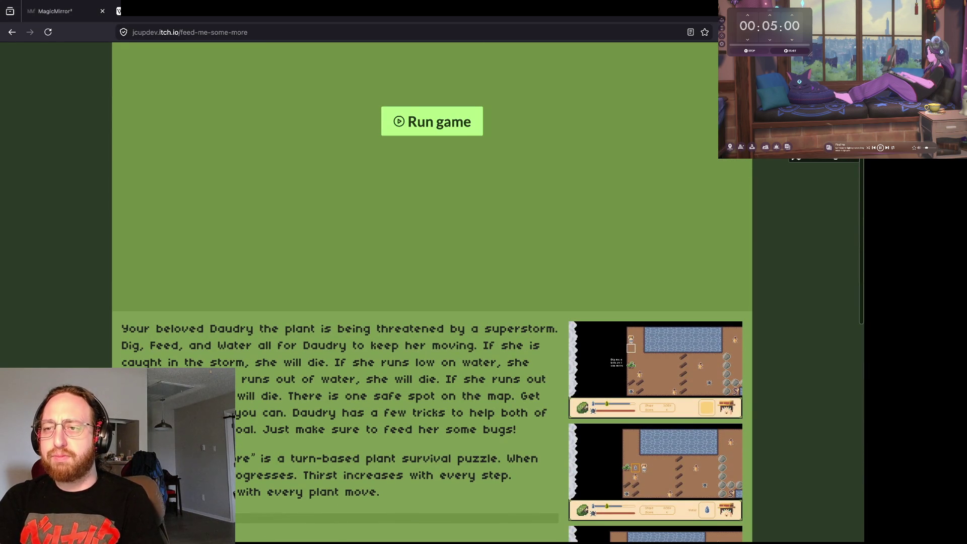
key("alt+Left")
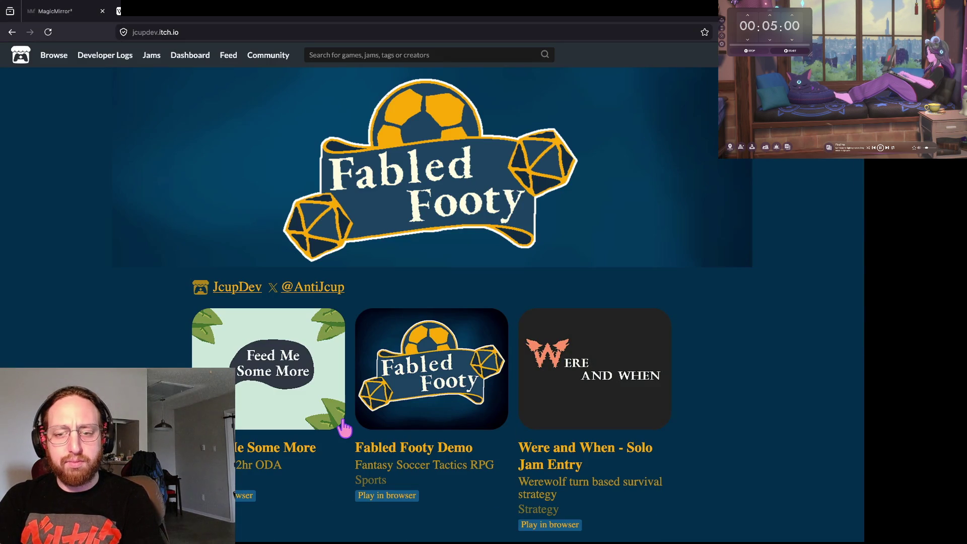
Browse the developer's game cards, including Feed Me Some More and Fabled Footy Demo.
scroll(317, 331, "down", 1)
scroll(317, 331, "down", 4)
scroll(318, 331, "up", 2)
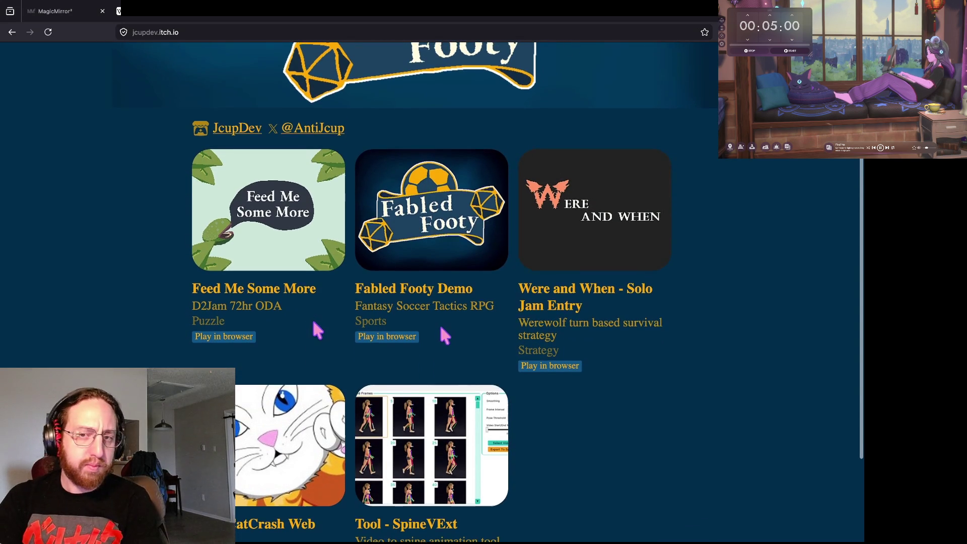
scroll(314, 323, "up", 3)
scroll(316, 322, "down", 2)
scroll(317, 331, "down", 2)
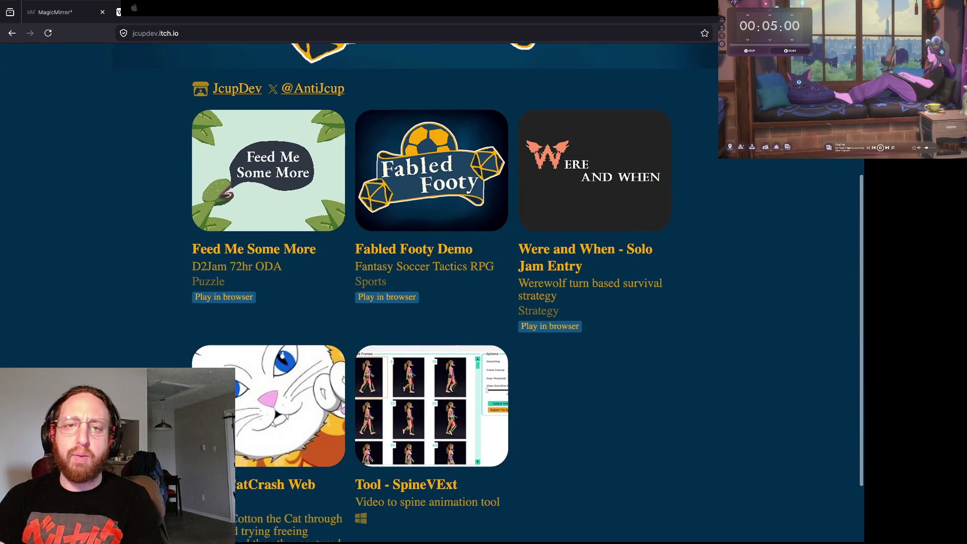
Go to the itch.io page for the-simple-life.
key("super+l")
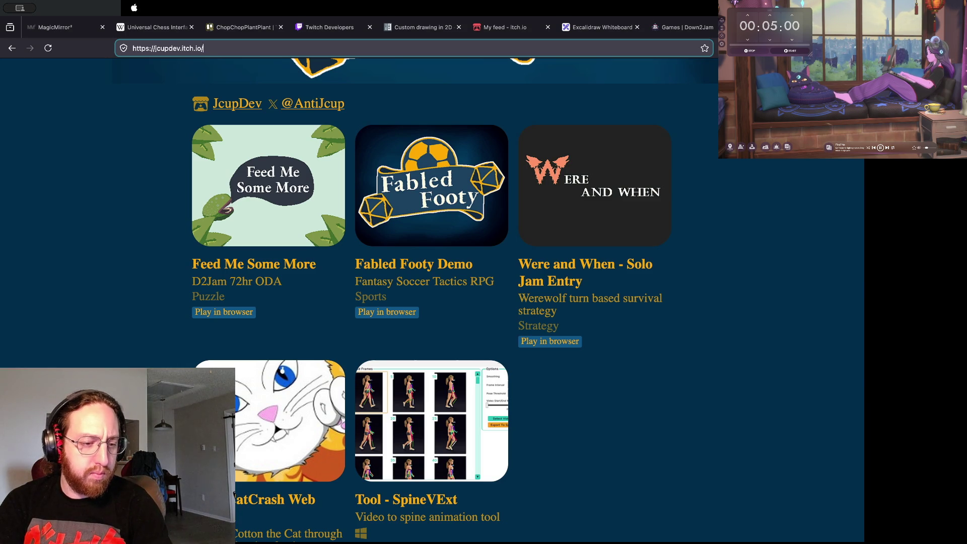
type("the-simp")
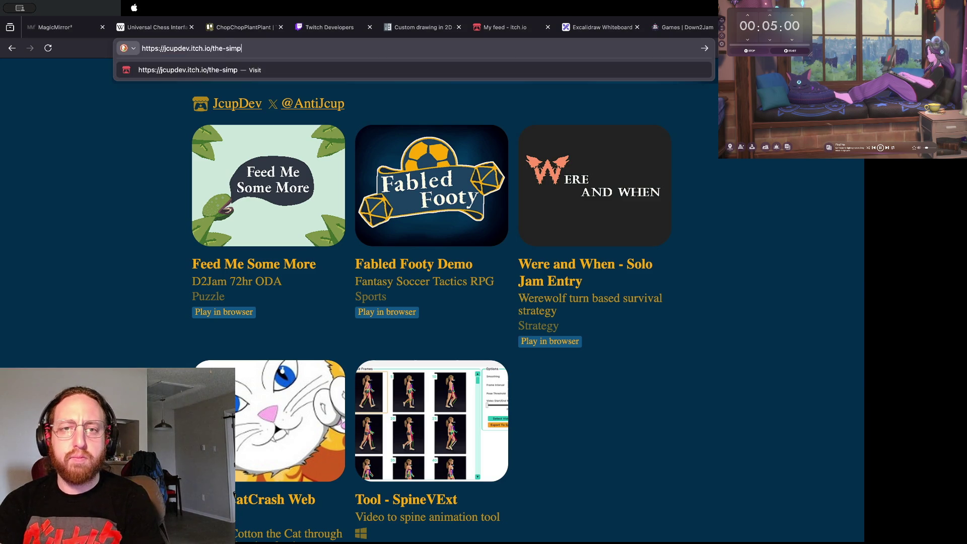
type("le-life")
key("Return")
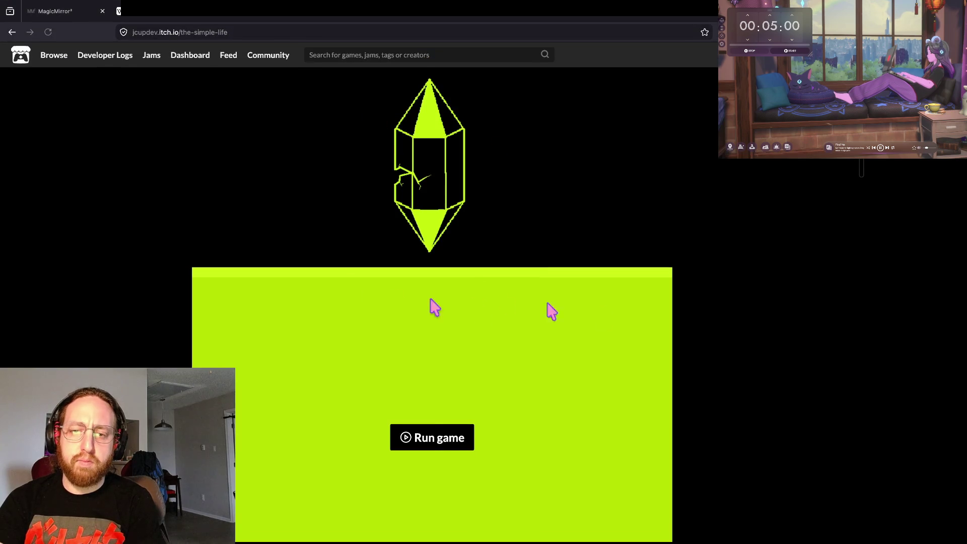
Launch The Simple Life in its itch.io frame and start playing in the kitchen.
left_click(435, 446)
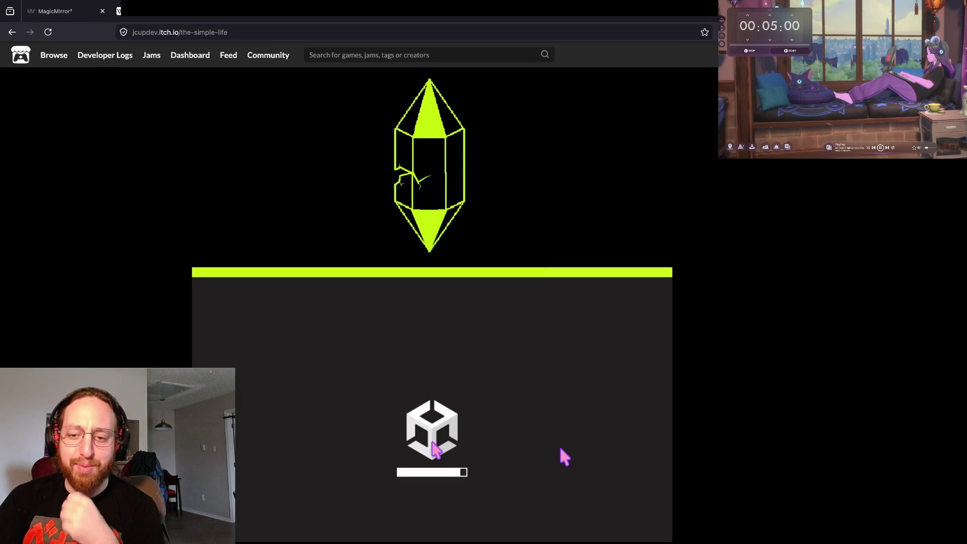
scroll(435, 448, "down", 3)
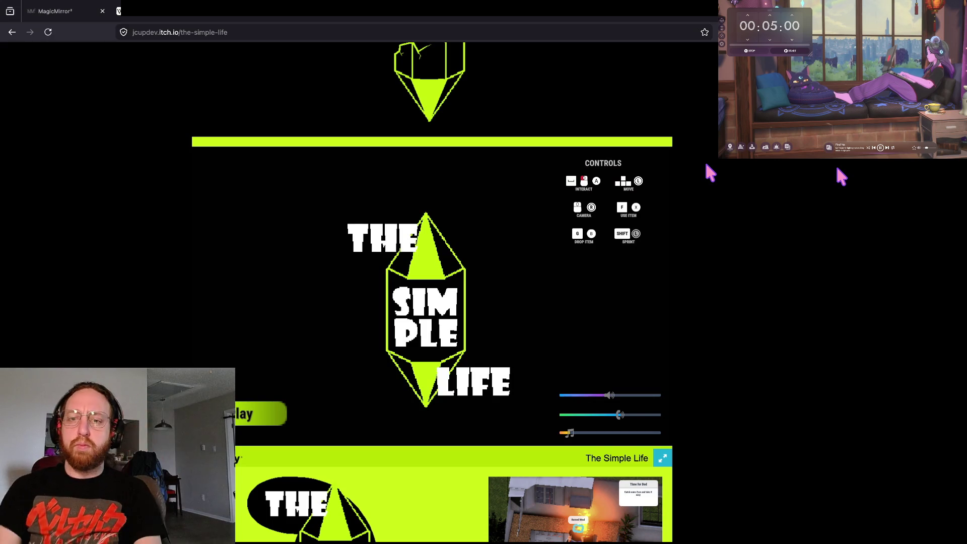
left_click(248, 404)
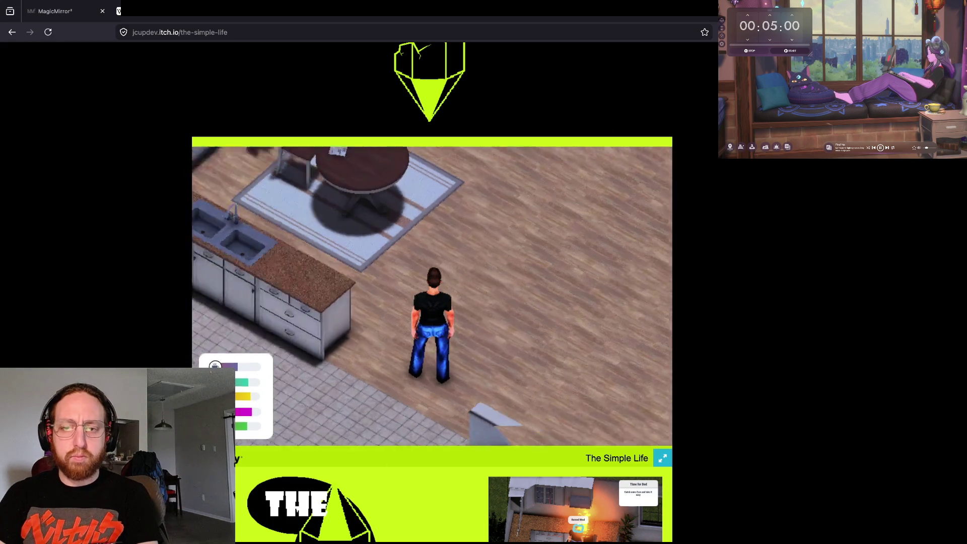
Walk the character to the kitchen sink and fill a cup in the minigame.
key("w")
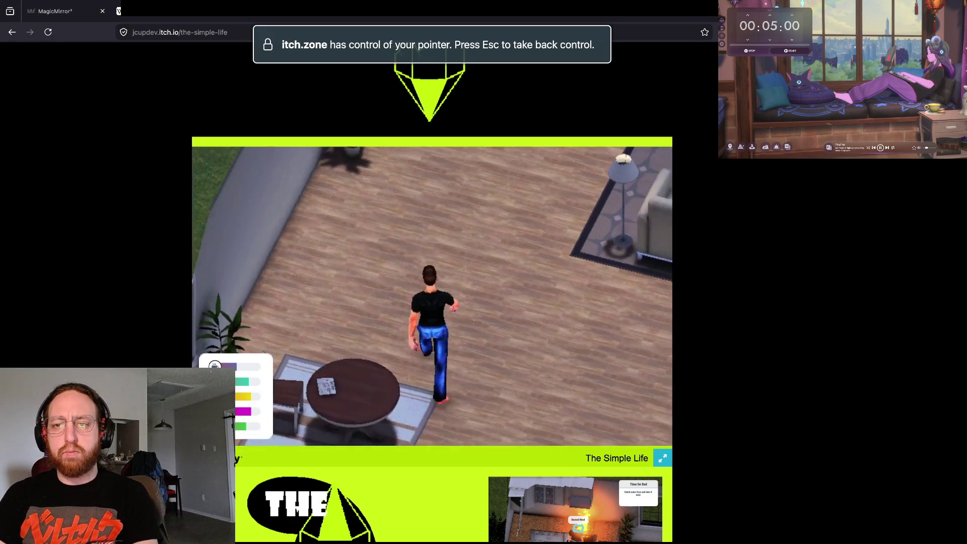
key("w")
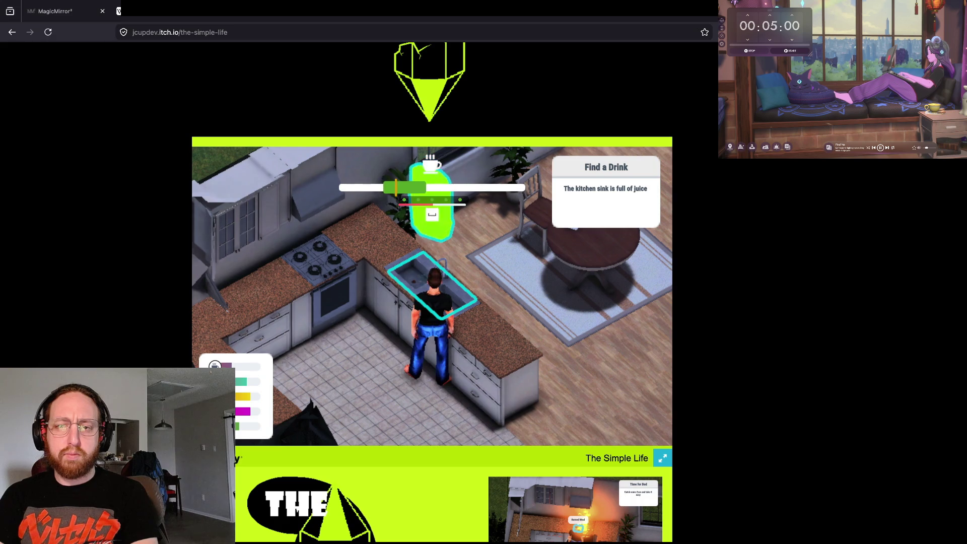
key("space")
Drink the Cup Of Water, then switch to the D2Jam games tab.
key("s")
key("w")
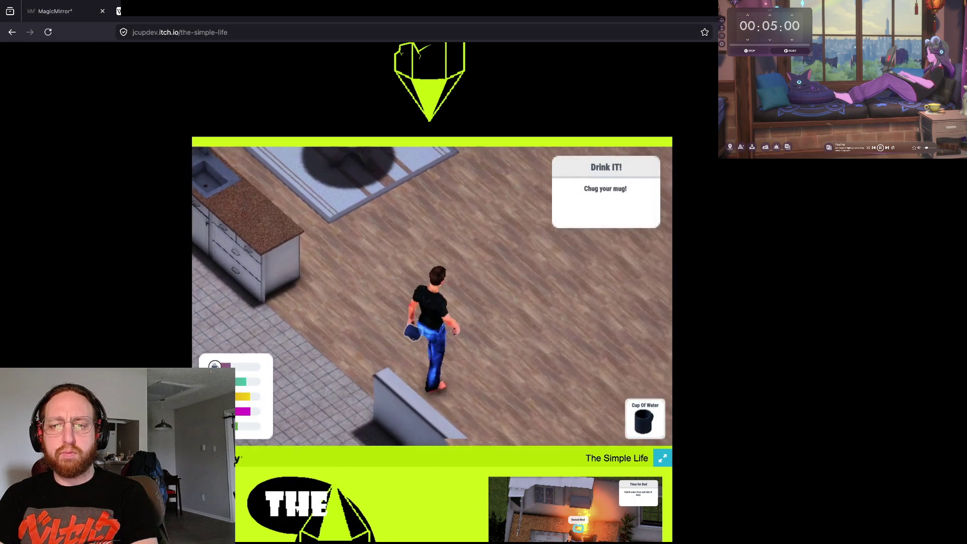
key("s")
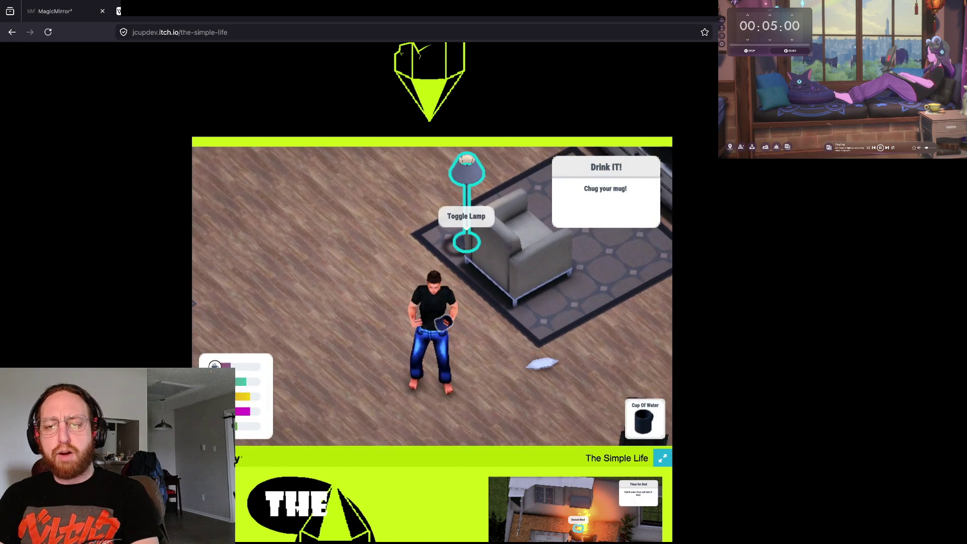
key("f")
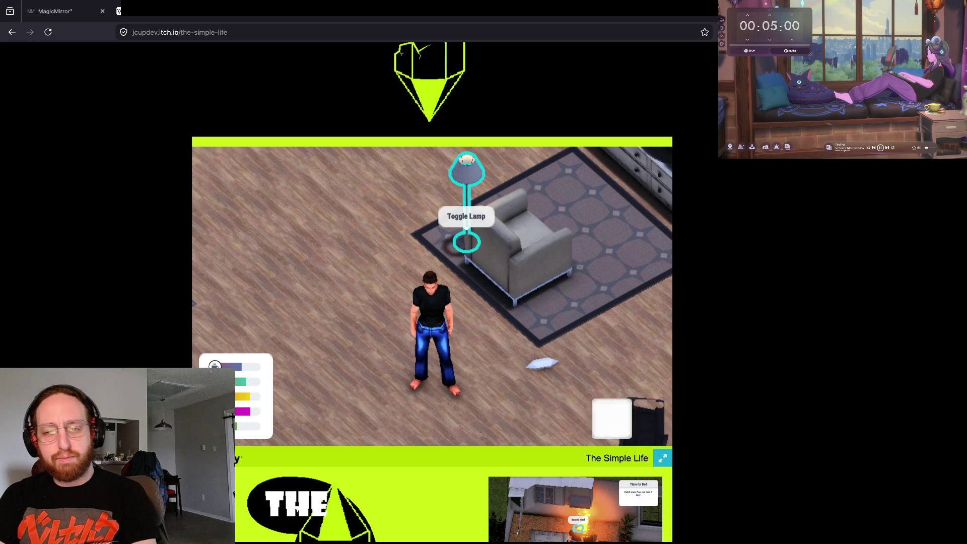
key("ctrl+Tab")
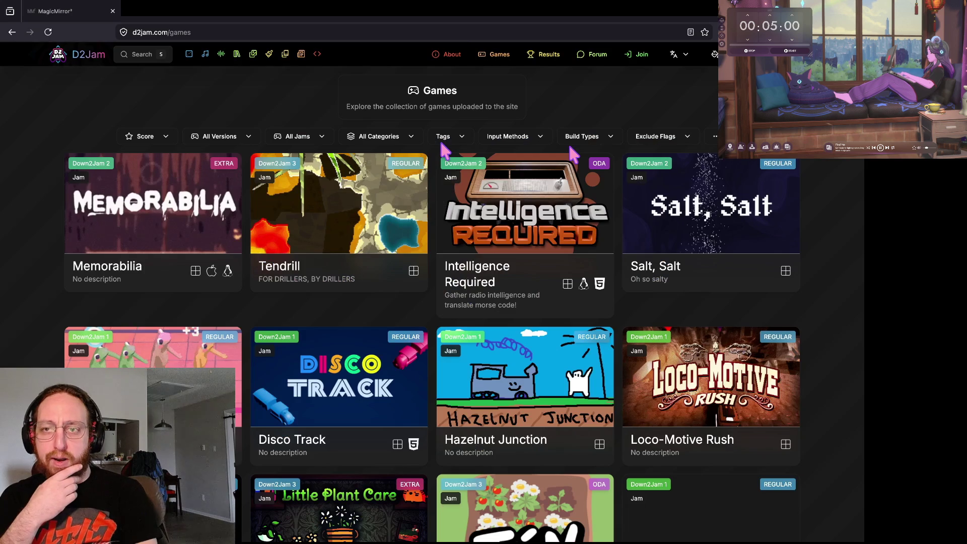
Back in Excalidraw, sketch some black diagonal test strokes and undo them.
key("ctrl+Tab")
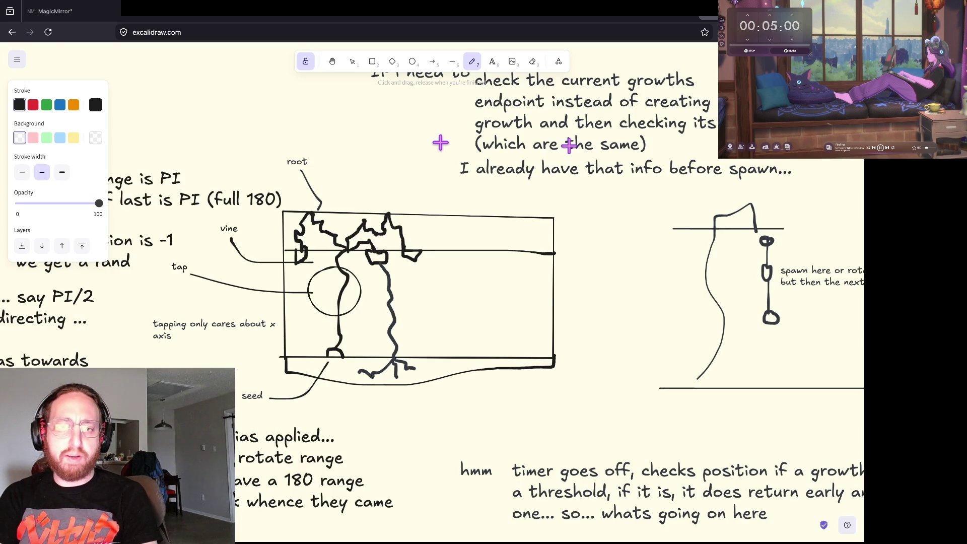
scroll(304, 168, "up", 4)
scroll(304, 169, "left", 3)
left_click_drag(265, 219, 211, 269)
mouse_move(309, 187)
left_mouse_down()
mouse_move(140, 343)
mouse_move(265, 222)
mouse_move(362, 147)
left_mouse_up()
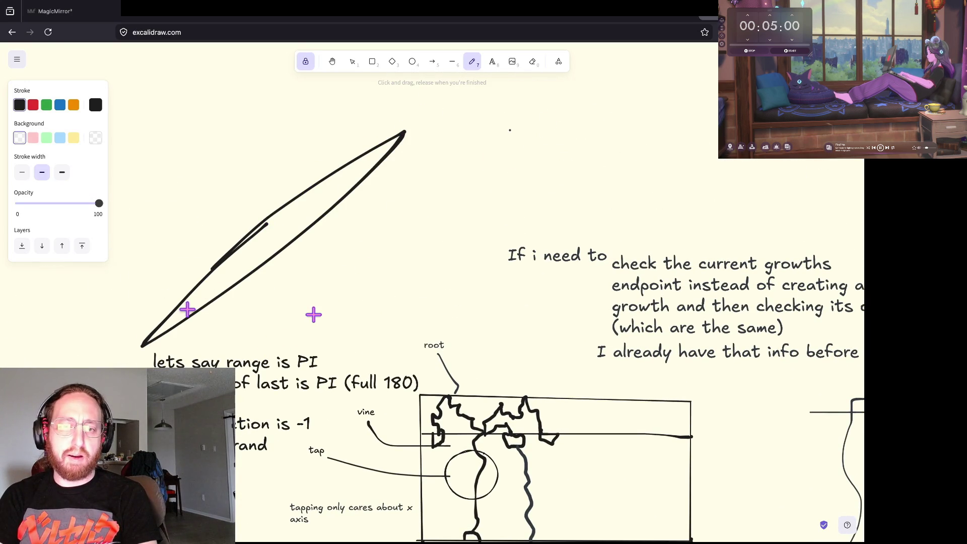
left_click_drag(187, 309, 375, 173)
key("ctrl+z")
mouse_move(214, 288)
left_mouse_down()
mouse_move(377, 107)
mouse_move(513, 19)
left_mouse_up()
key("ctrl+z")
key("ctrl+z")
key("ctrl+z")
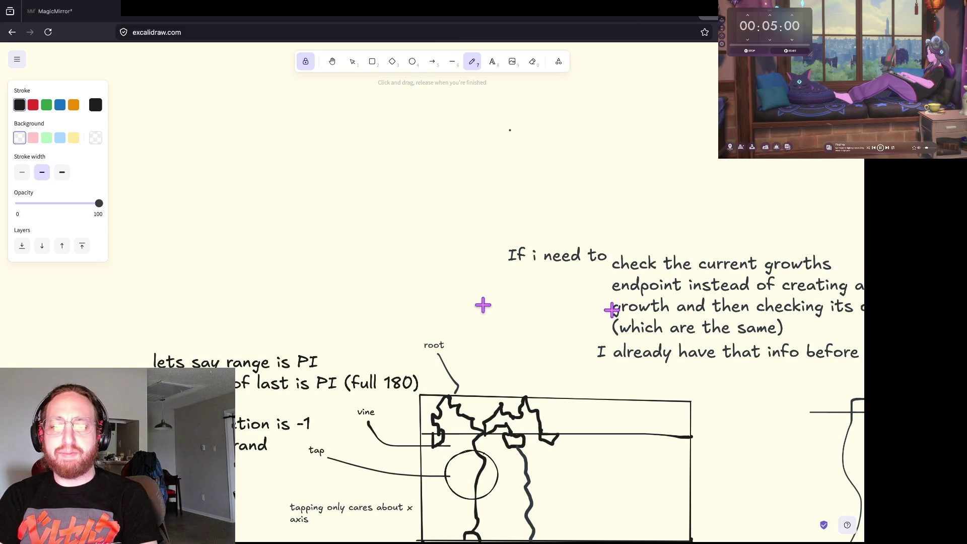
key("s")
Draw a dark pink diagonal drag line and label it 'touch down' in black.
left_click(202, 133)
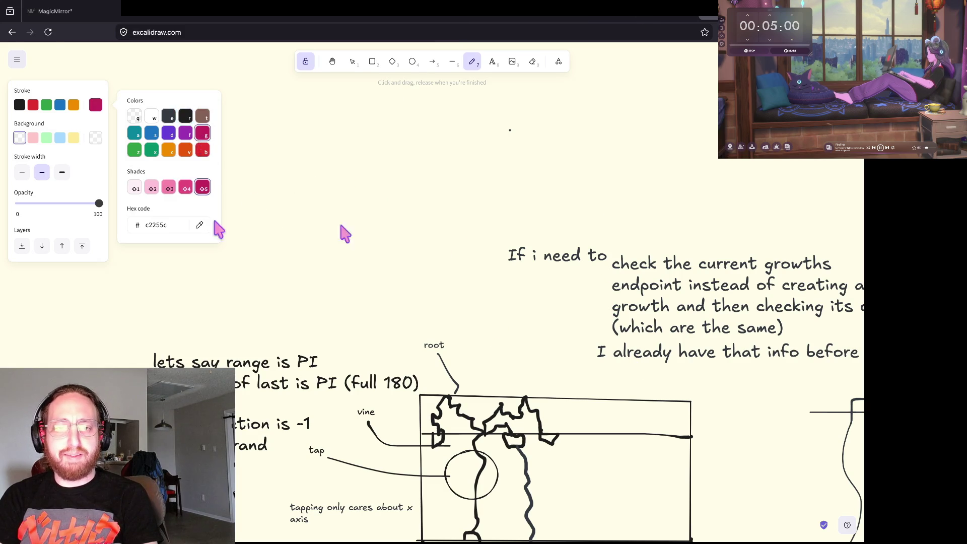
left_click_drag(200, 277, 484, 140)
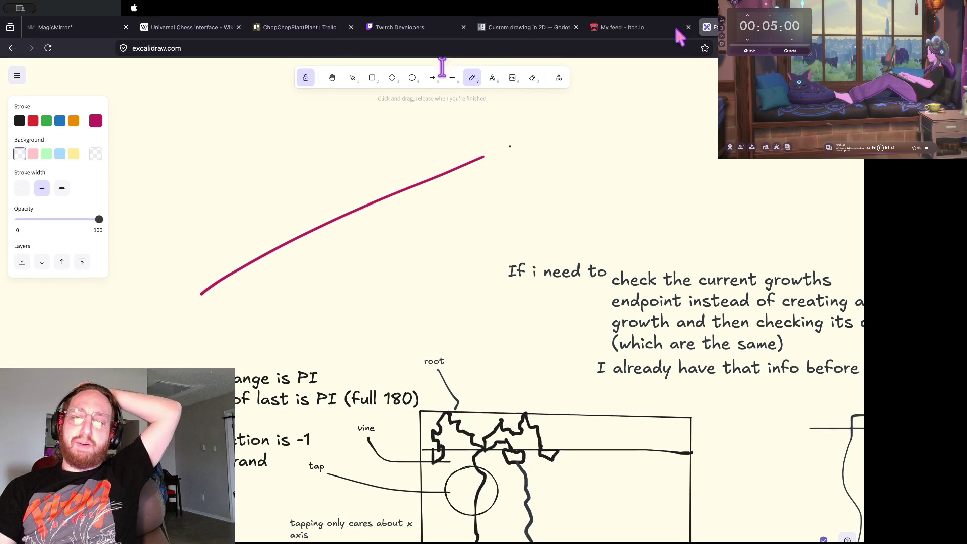
left_click(492, 61)
left_click(156, 214)
type("touch down")
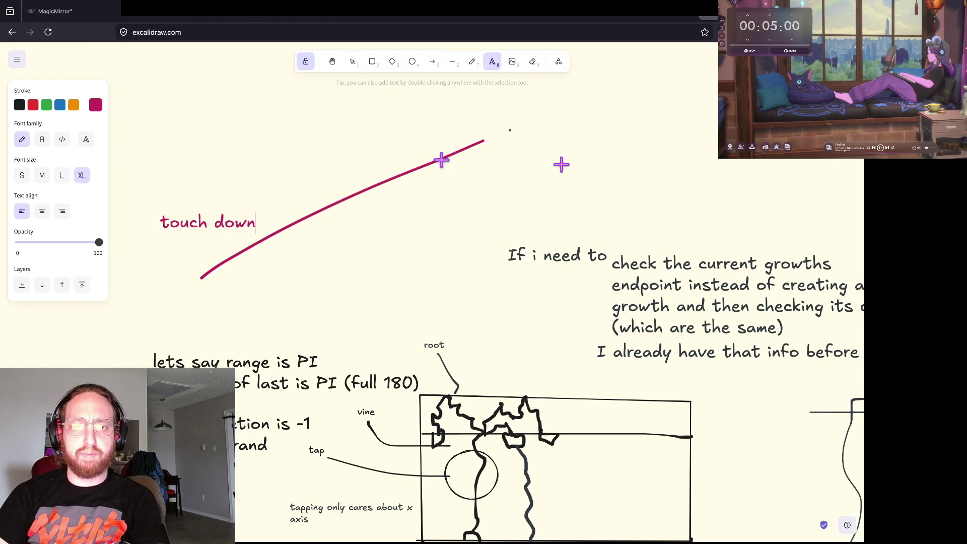
left_click_drag(162, 221, 255, 223)
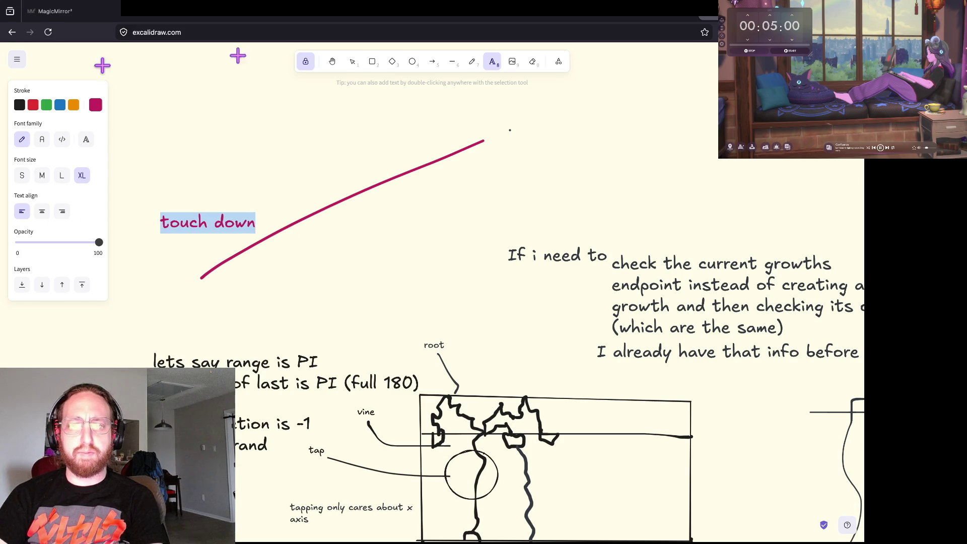
left_click(95, 105)
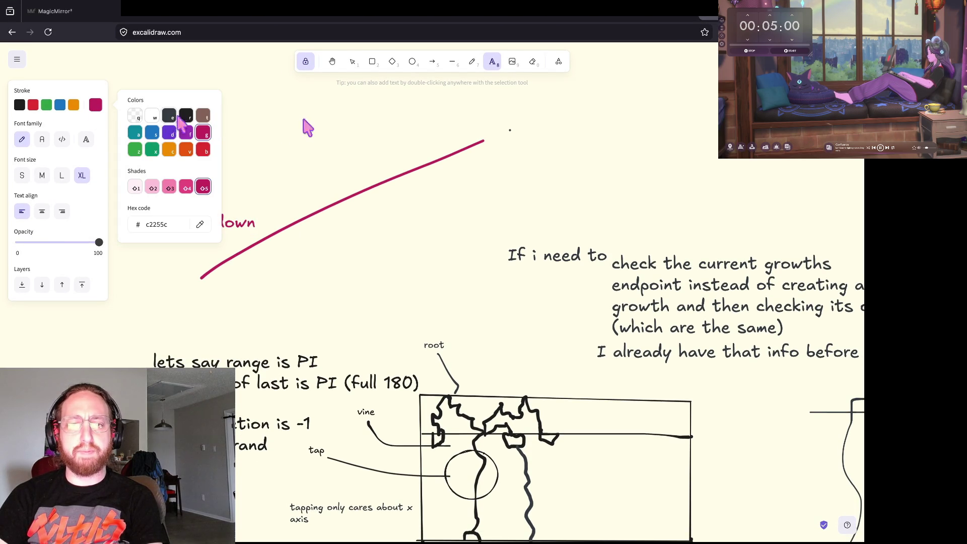
left_click(186, 115)
key("Escape")
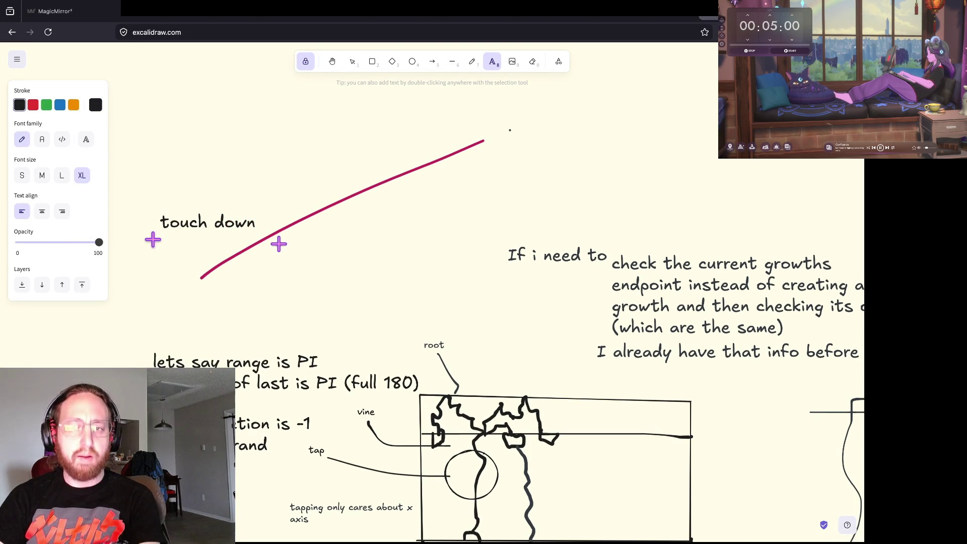
Mark the line's lower end with thin freehand strokes.
left_click(472, 62)
mouse_move(208, 253)
left_mouse_down()
mouse_move(186, 287)
mouse_move(190, 258)
left_mouse_up()
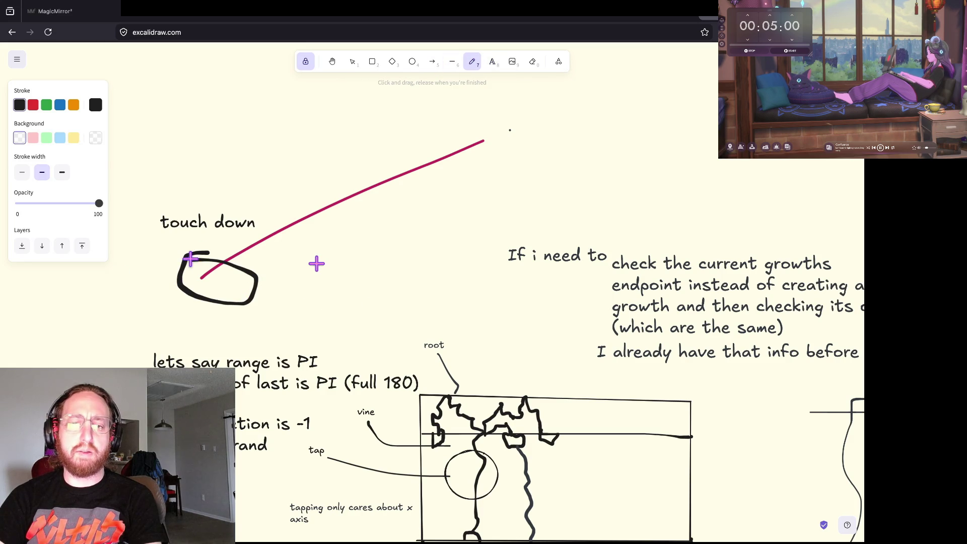
key("ctrl+z")
left_click(22, 172)
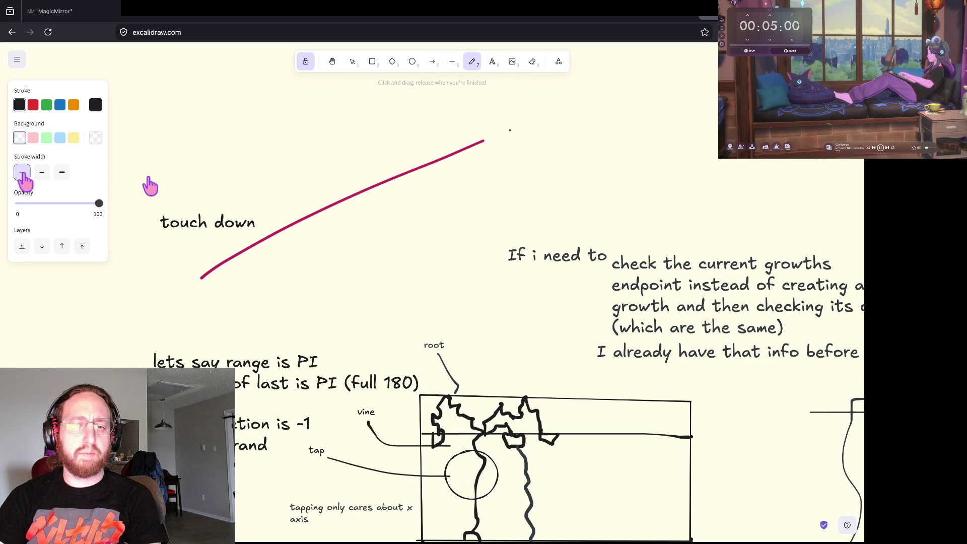
mouse_move(176, 239)
left_mouse_down()
mouse_move(193, 248)
mouse_move(184, 266)
mouse_move(214, 254)
left_mouse_up()
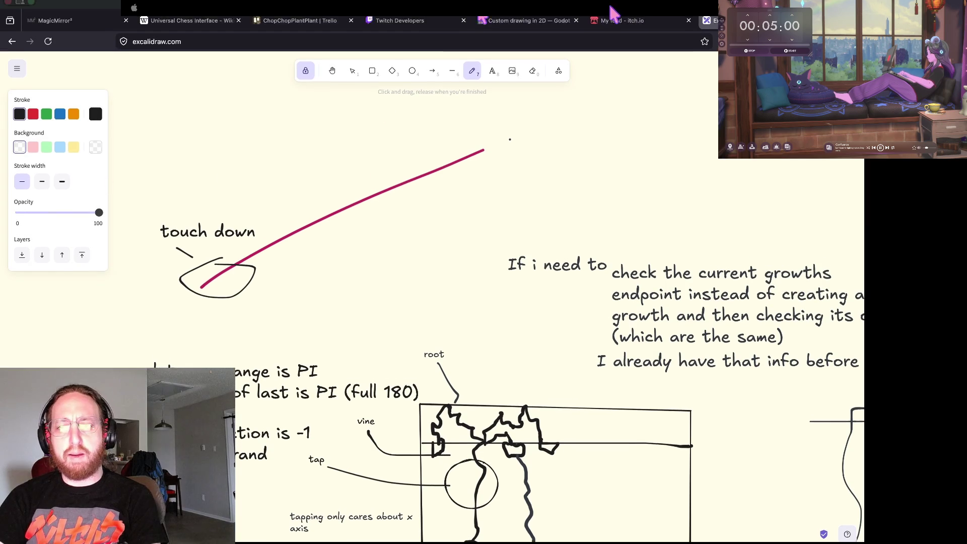
Write the vars note 'time between down and up' / 'distance' above the line, dropping 'threshold?'.
left_click(492, 61)
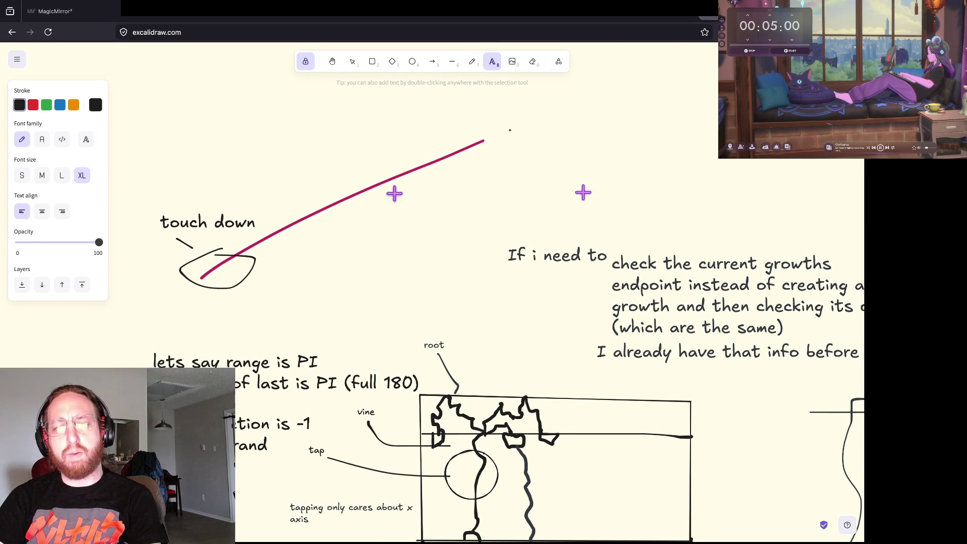
left_click(199, 122)
type("vars:")
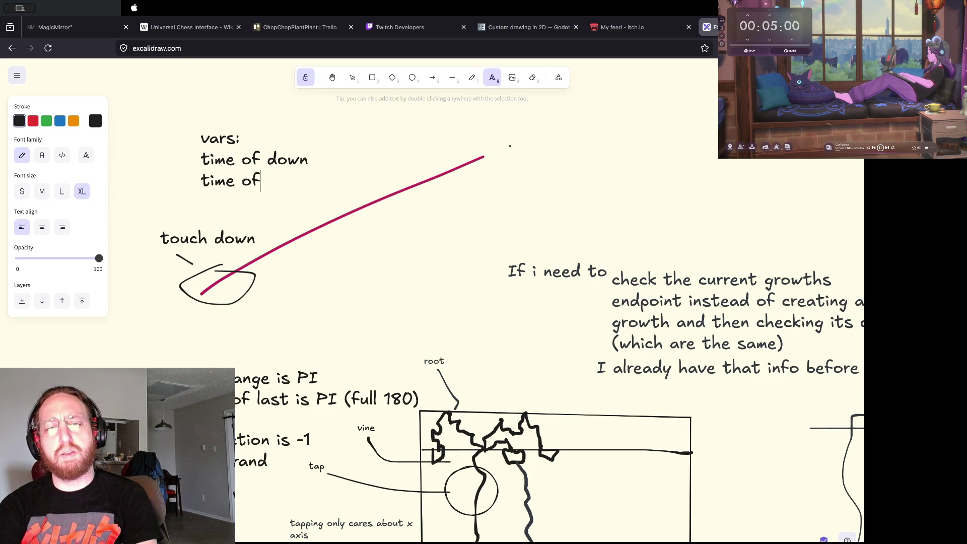
type("between")
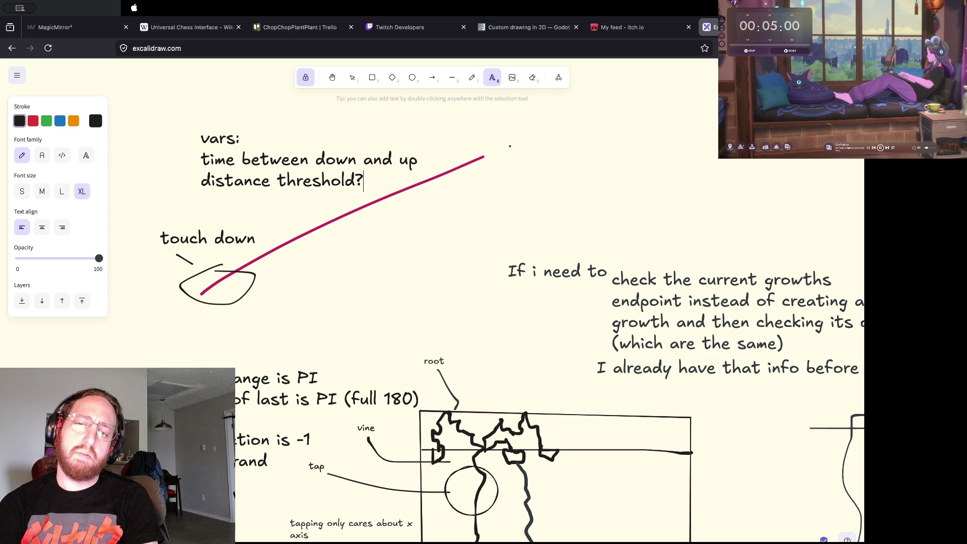
key("BackSpace")
key("alt+BackSpace")
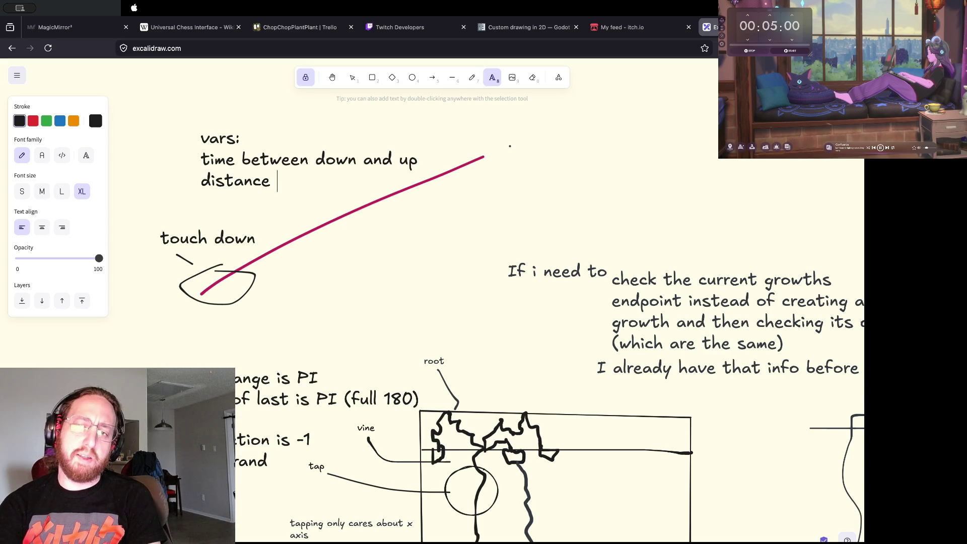
key("BackSpace")
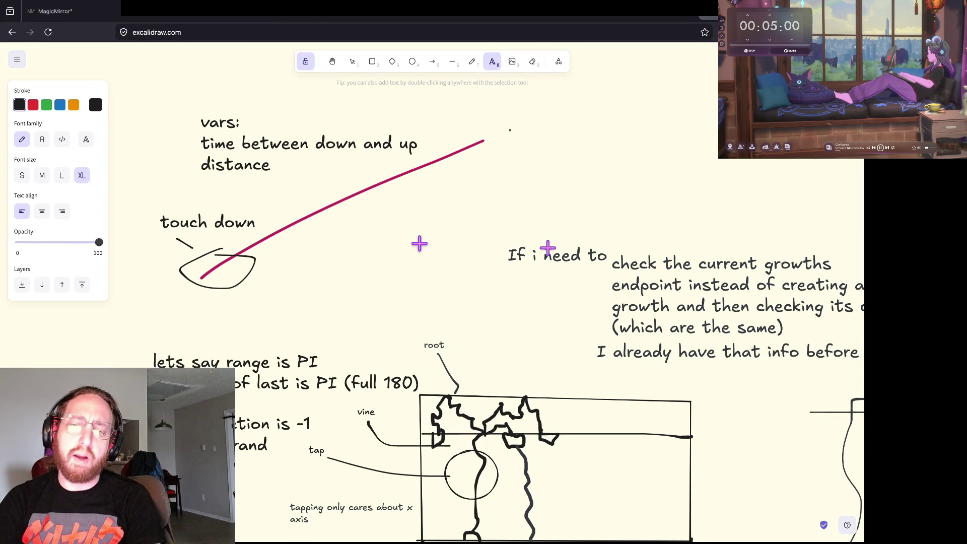
Colour the vars note magenta (c2255c).
left_click(95, 105)
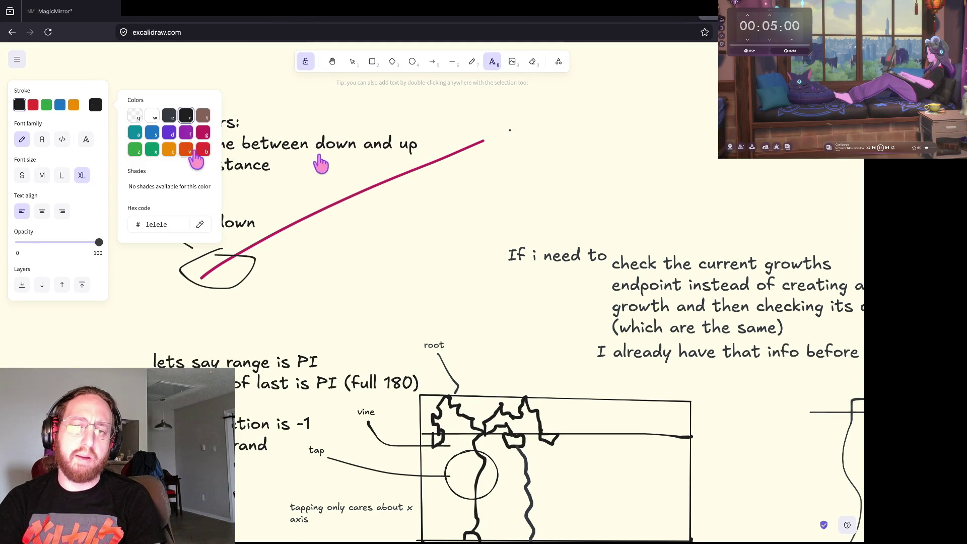
left_click(202, 132)
key("Escape")
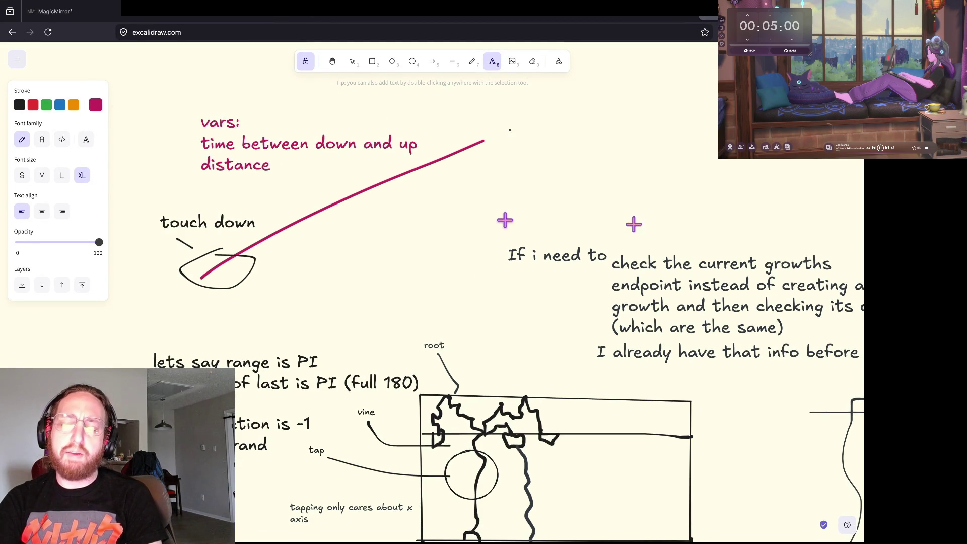
scroll(542, 159, "up", 3)
scroll(541, 159, "right", 6)
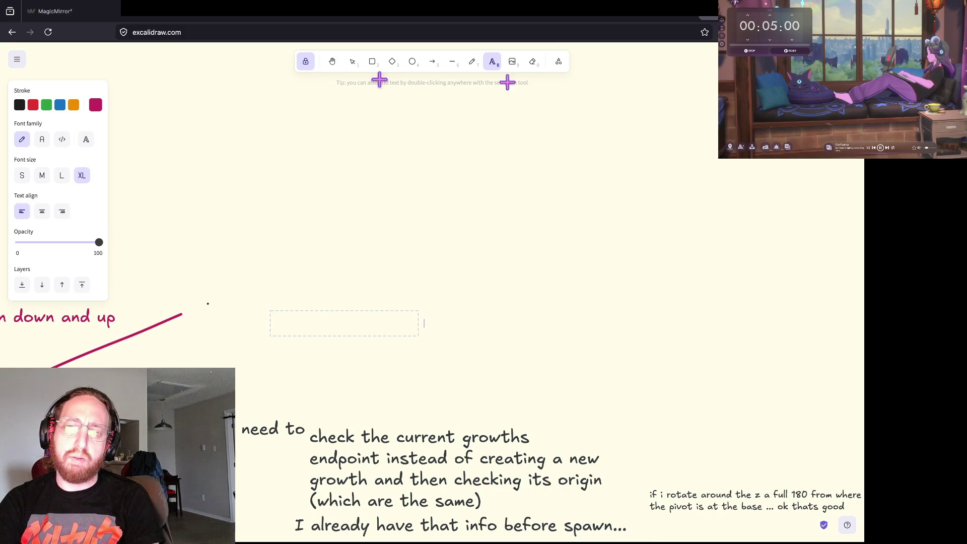
Draw a large magenta freehand zigzag drag-gesture sketch.
left_click(471, 63)
mouse_move(295, 258)
left_mouse_down()
mouse_move(395, 183)
mouse_move(392, 272)
mouse_move(611, 207)
mouse_move(755, 272)
mouse_move(518, 263)
mouse_move(520, 145)
mouse_move(356, 266)
mouse_move(469, 241)
mouse_move(335, 166)
mouse_move(537, 76)
left_mouse_up()
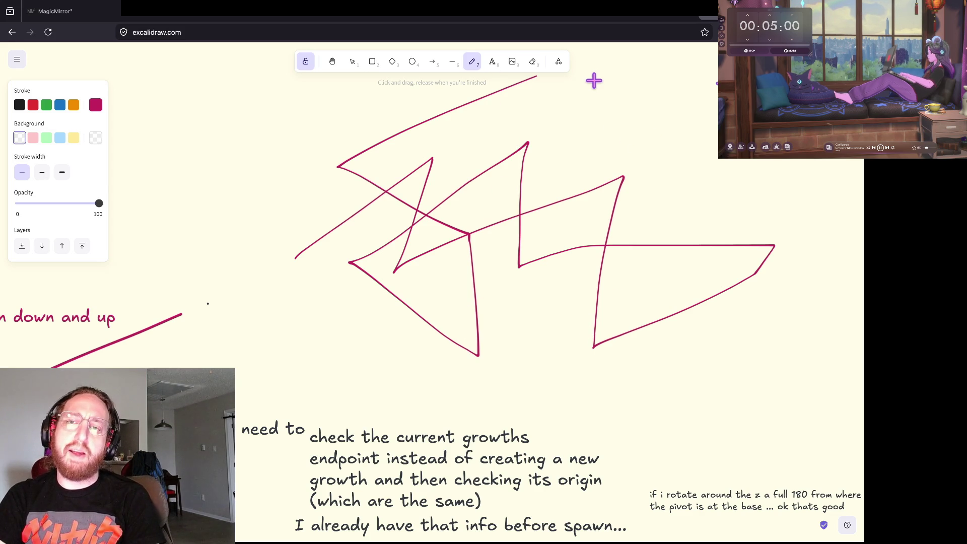
scroll(594, 78, "up", 1)
scroll(594, 78, "right", 1)
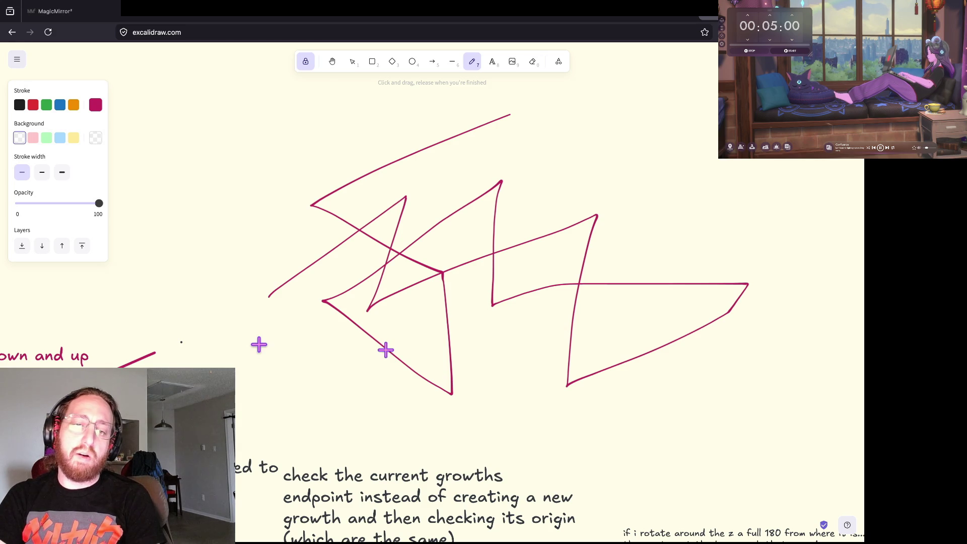
Add thin arrows off the zigzag's left end and upper-right end.
key("a")
scroll(385, 349, "left", 1)
scroll(385, 350, "down", 1)
scroll(386, 350, "left", 10)
scroll(385, 349, "down", 2)
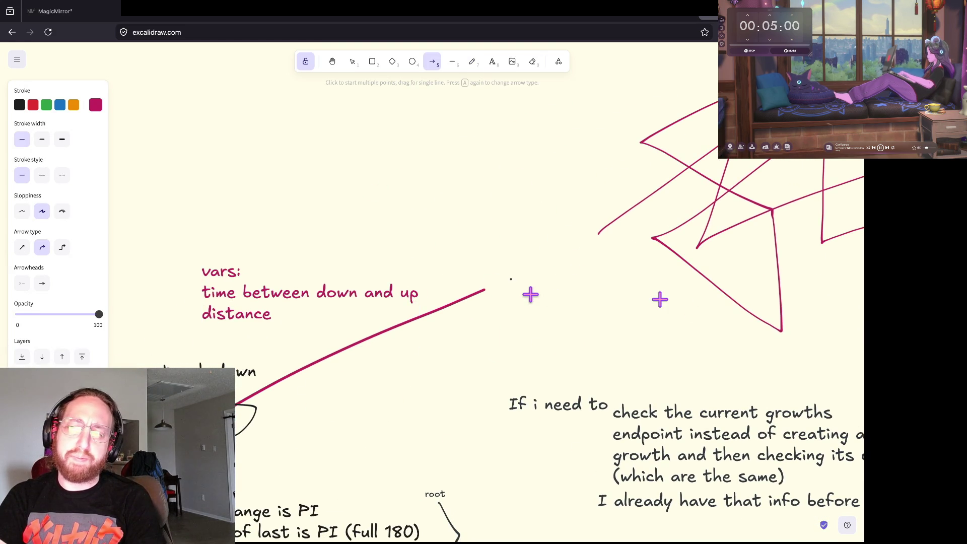
scroll(531, 295, "right", 12)
scroll(530, 295, "up", 2)
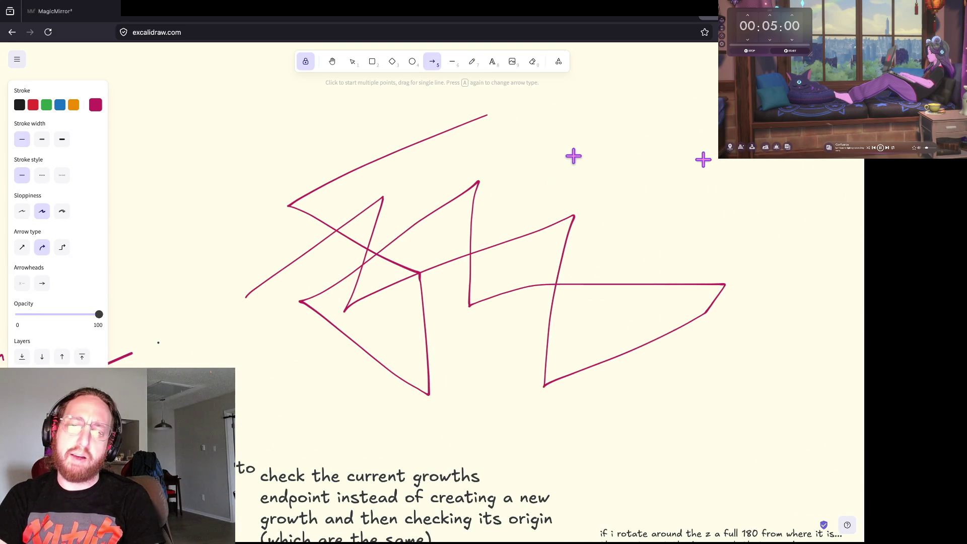
left_click_drag(239, 294, 181, 251)
mouse_move(495, 111)
left_mouse_down()
mouse_move(522, 83)
mouse_move(573, 63)
left_mouse_up()
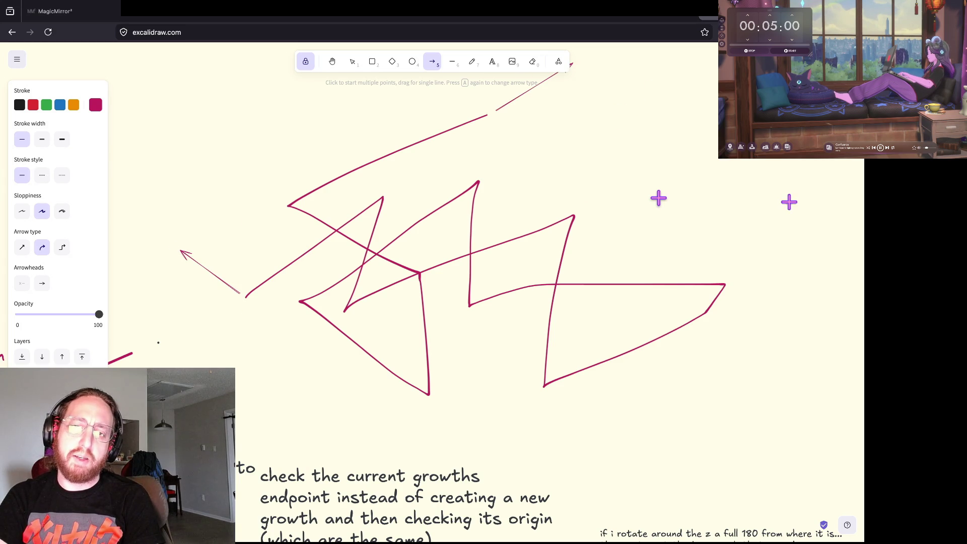
scroll(343, 167, "up", 2)
scroll(343, 166, "right", 1)
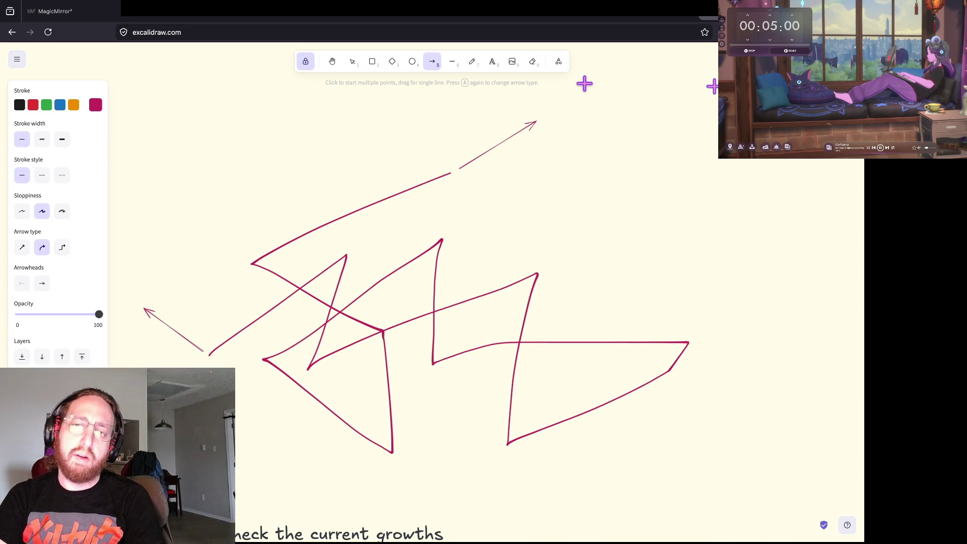
Draw two short straight lines: one above the zigzag, one at the left arrow's tail.
left_click(455, 64)
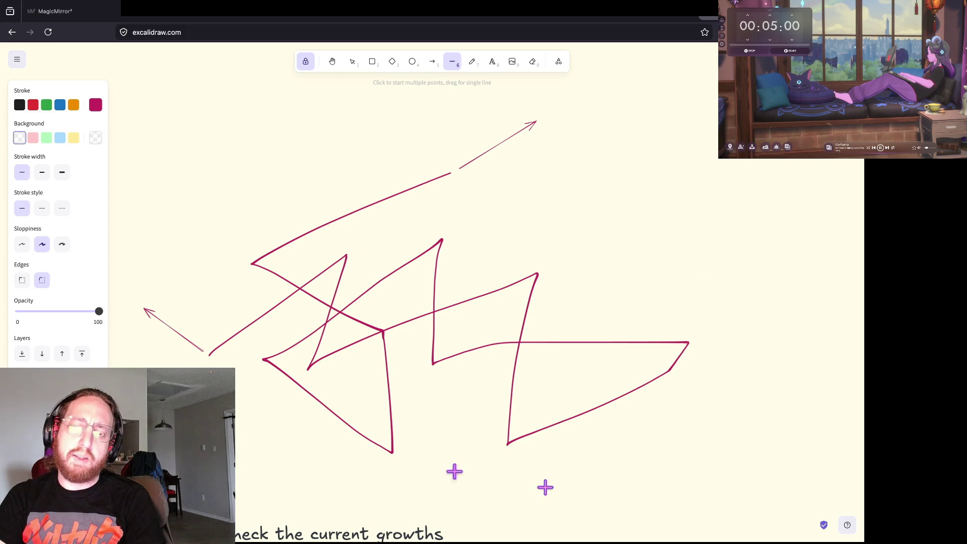
mouse_move(402, 102)
left_mouse_down()
mouse_move(291, 198)
mouse_move(319, 151)
left_mouse_up()
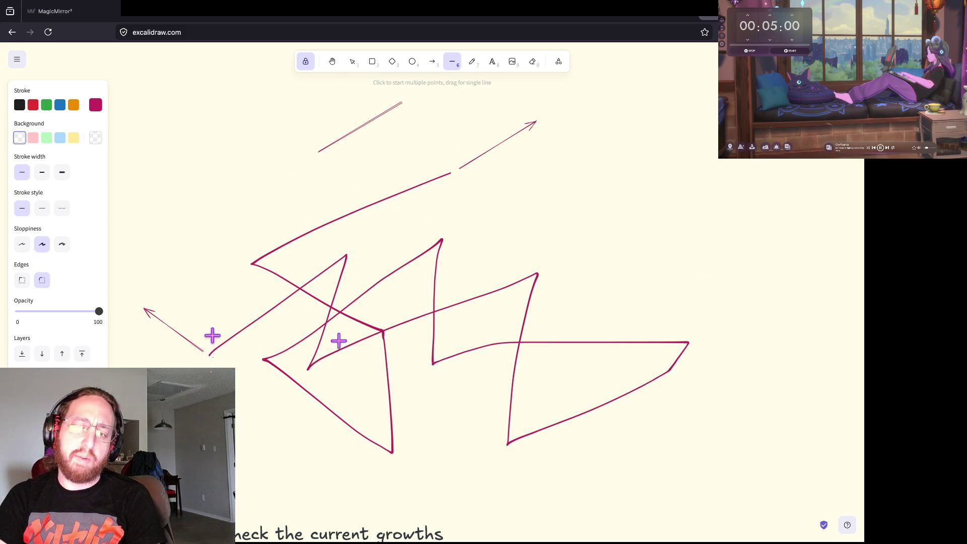
left_click_drag(197, 349, 229, 334)
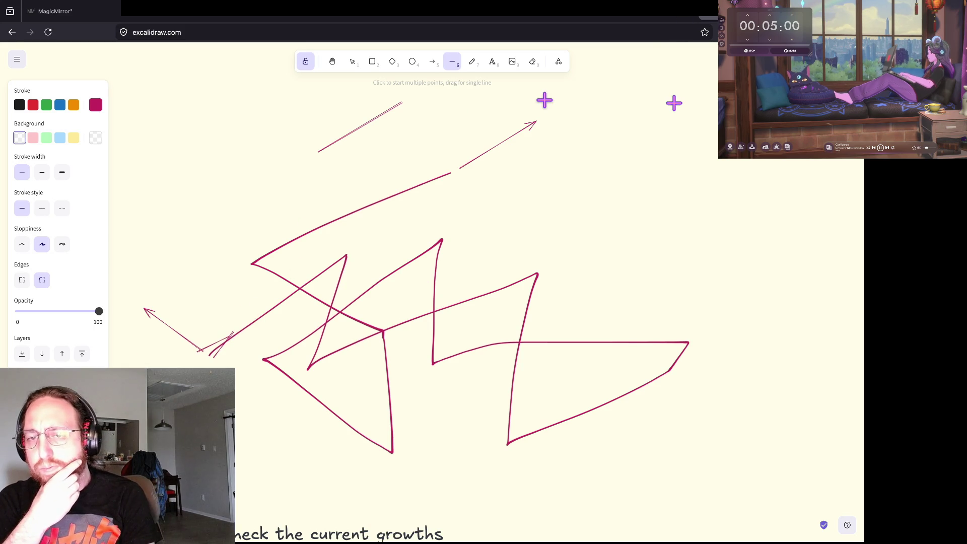
scroll(393, 352, "down", 1)
scroll(393, 352, "left", 2)
scroll(392, 352, "left", 8)
scroll(393, 352, "down", 1)
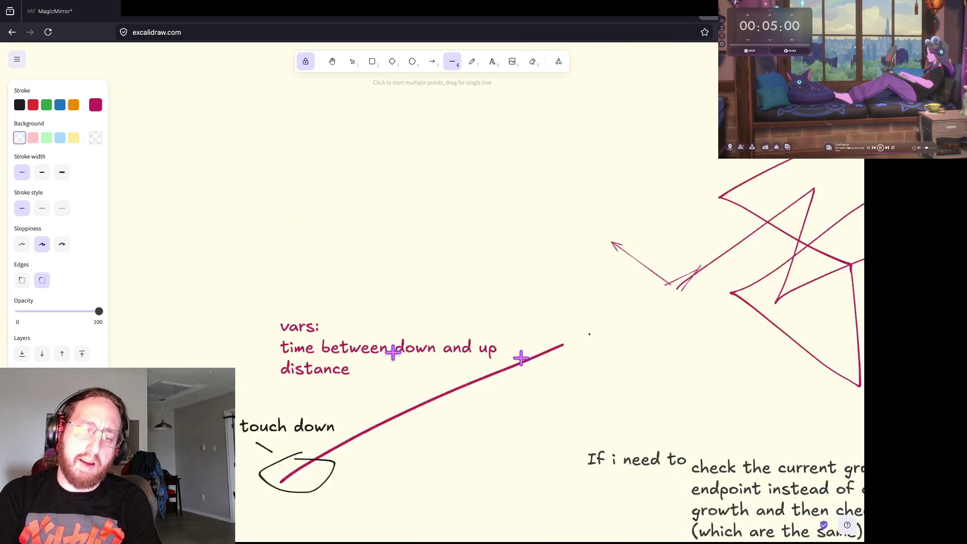
scroll(392, 352, "right", 1)
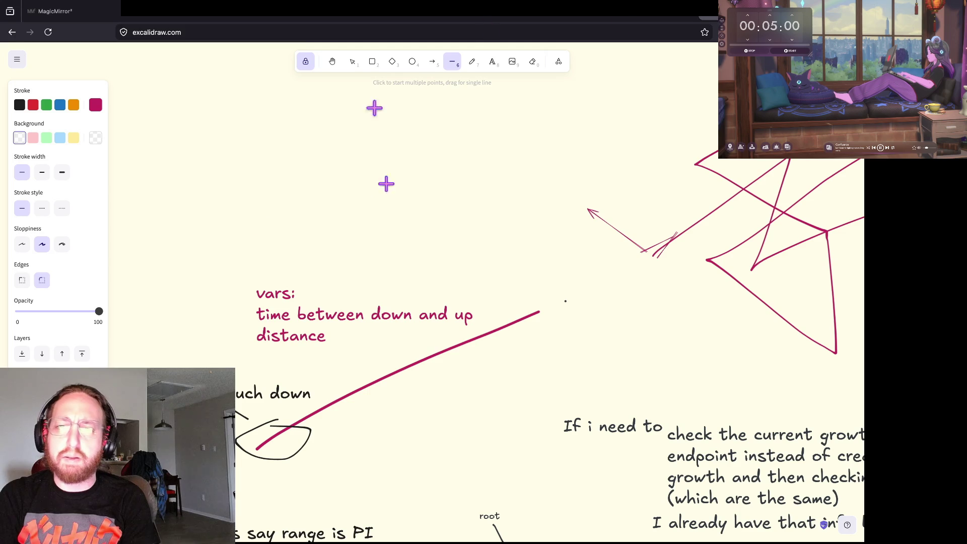
Reopen the vars note and start a new line after 'distance' for 'delta and distance'.
left_click(491, 61)
left_click(257, 313)
triple_click(258, 313)
left_click(257, 308)
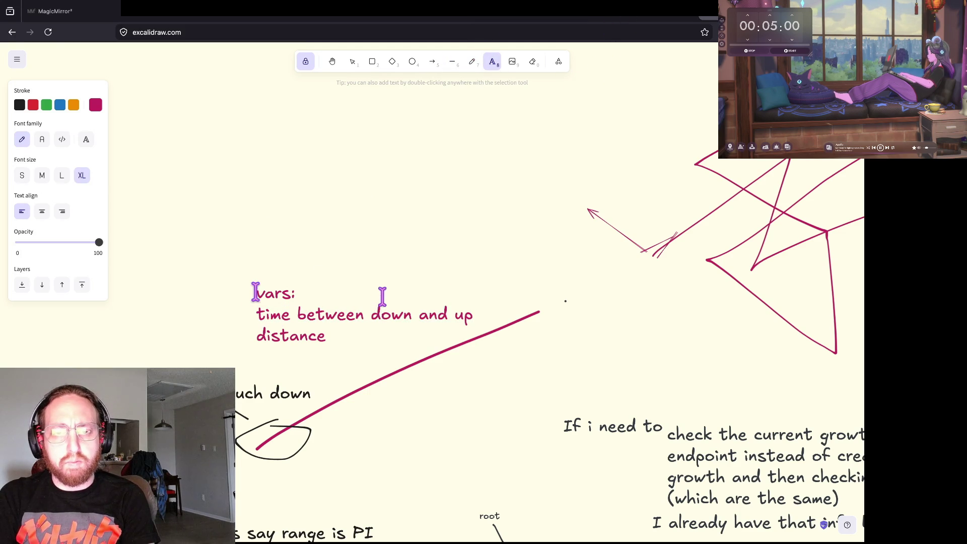
left_click_drag(341, 346, 258, 278)
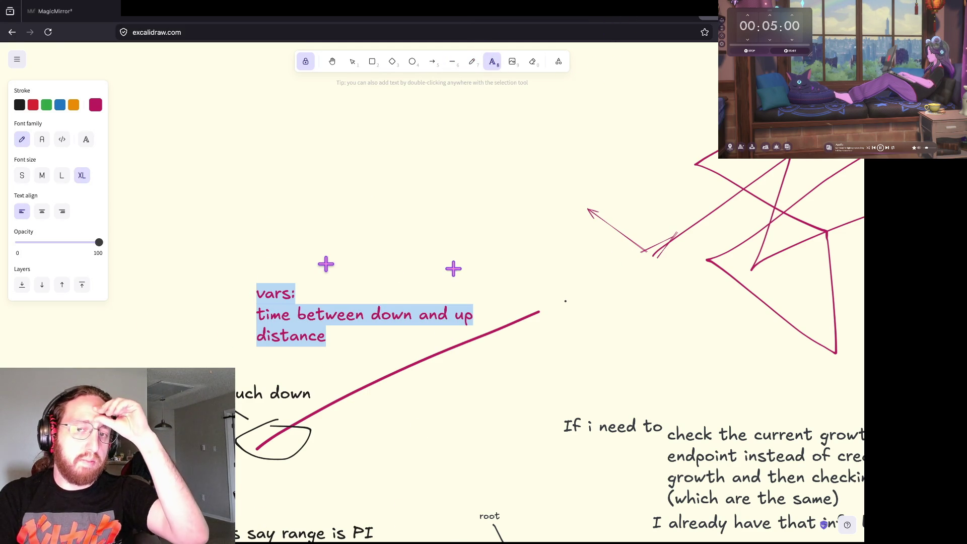
key("Right")
key("Return")
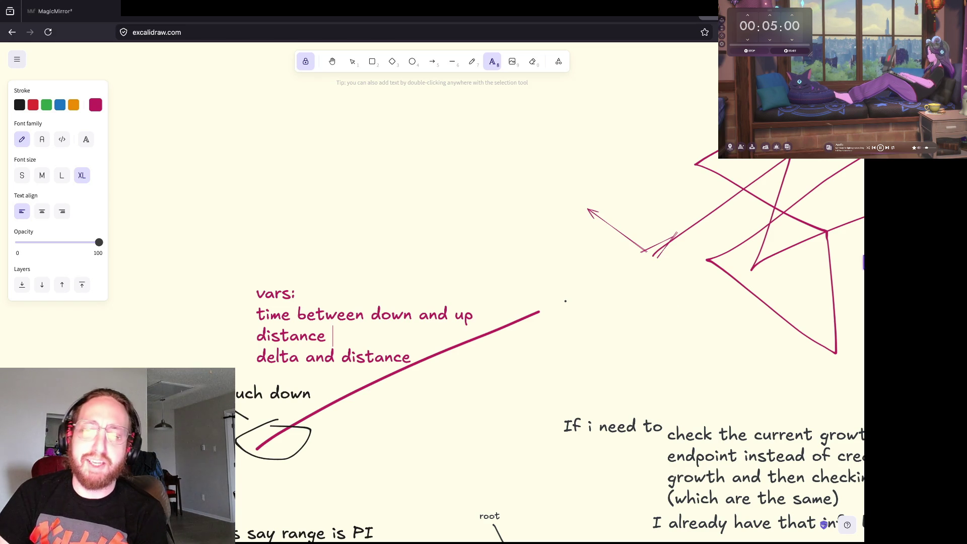
Scroll around the board to review the notes, then switch to the itch.io feed tab.
scroll(532, 247, "down", 2)
scroll(532, 247, "down", 1)
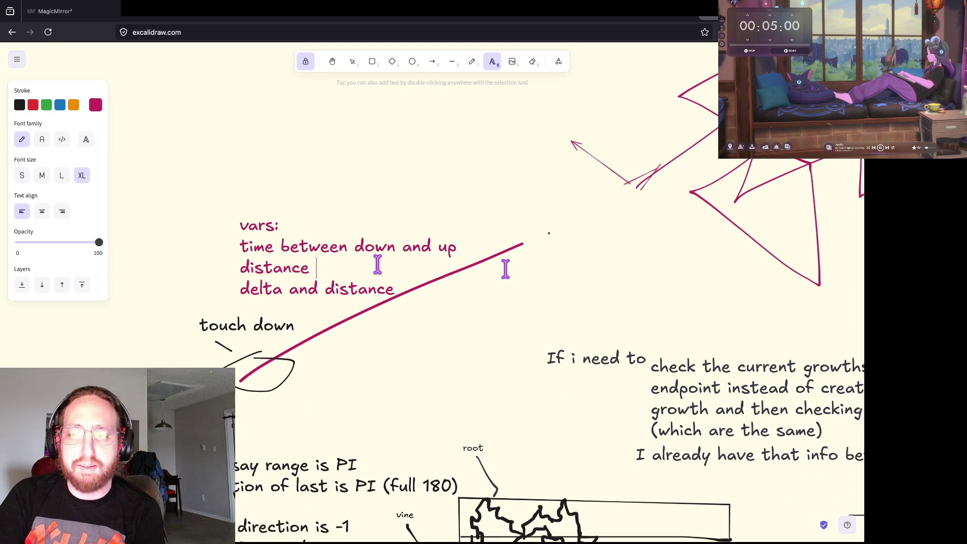
scroll(377, 264, "down", 2)
scroll(688, 259, "right", 5)
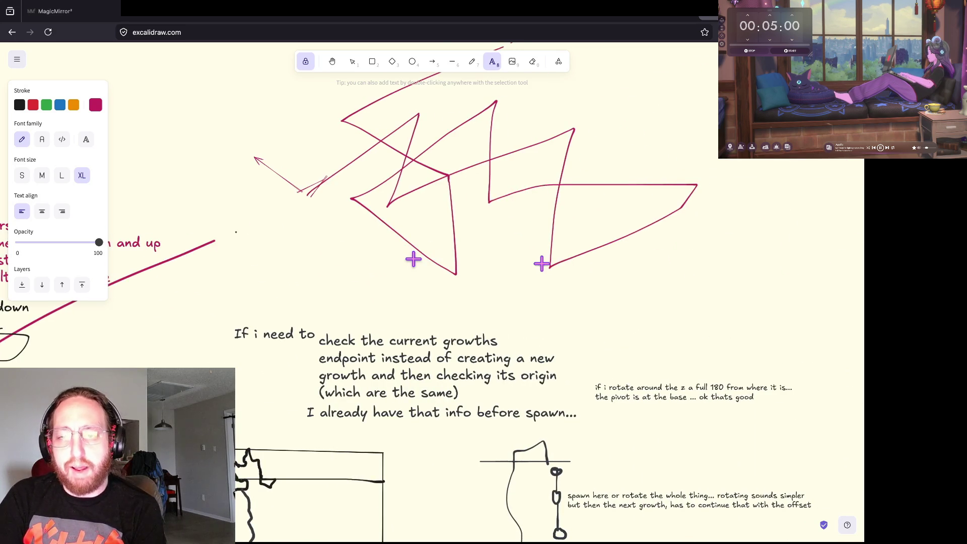
scroll(413, 259, "down", 2)
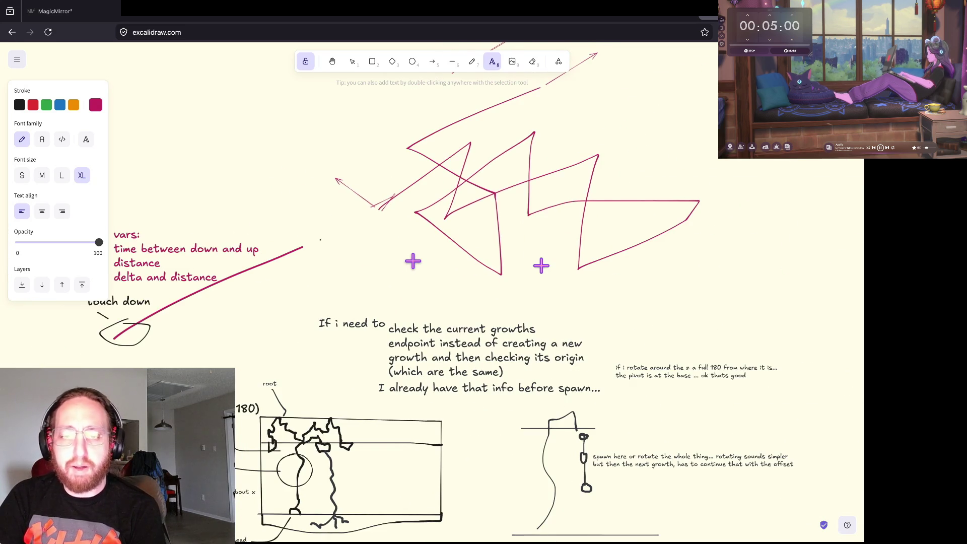
scroll(413, 261, "down", 3)
scroll(413, 261, "left", 2)
scroll(413, 260, "down", 3)
scroll(413, 260, "left", 1)
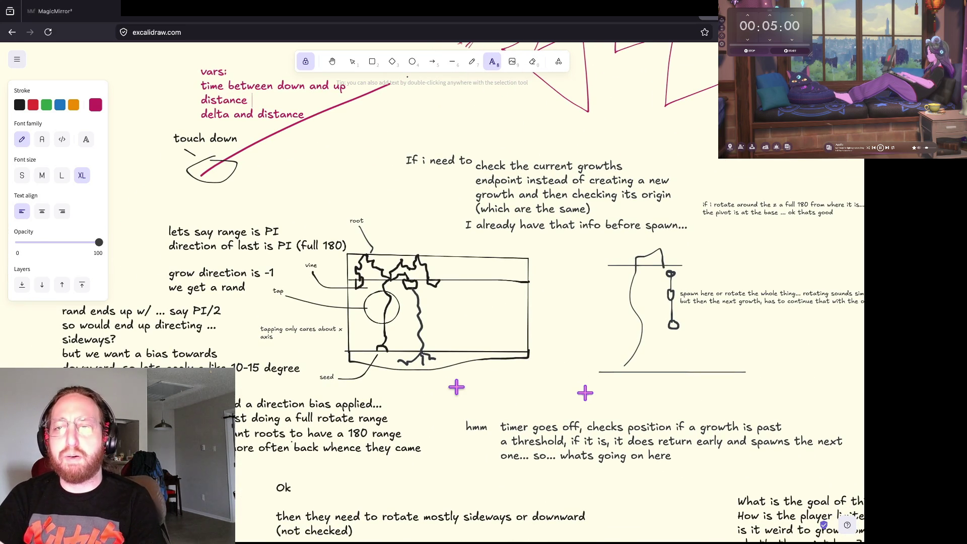
scroll(492, 254, "down", 1)
scroll(492, 255, "left", 1)
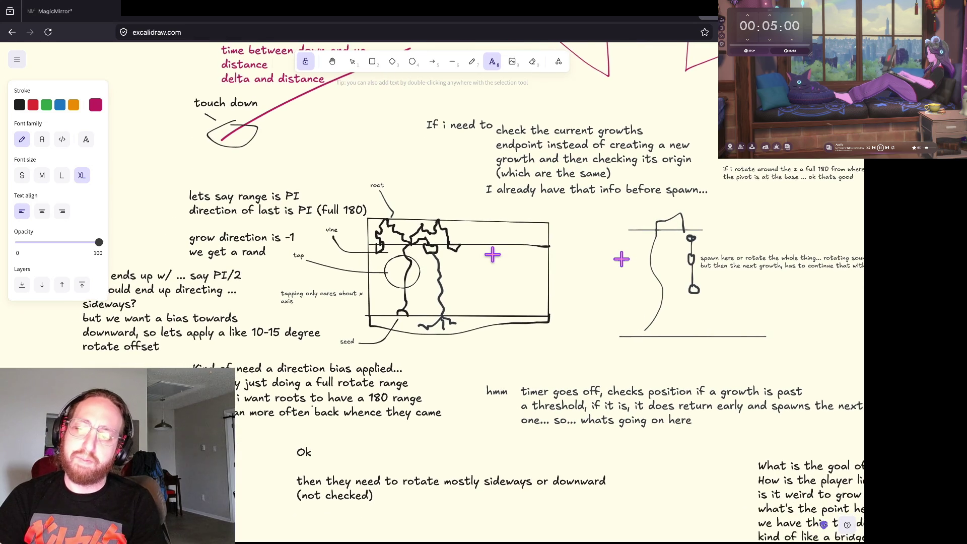
scroll(492, 254, "up", 3)
scroll(492, 254, "left", 1)
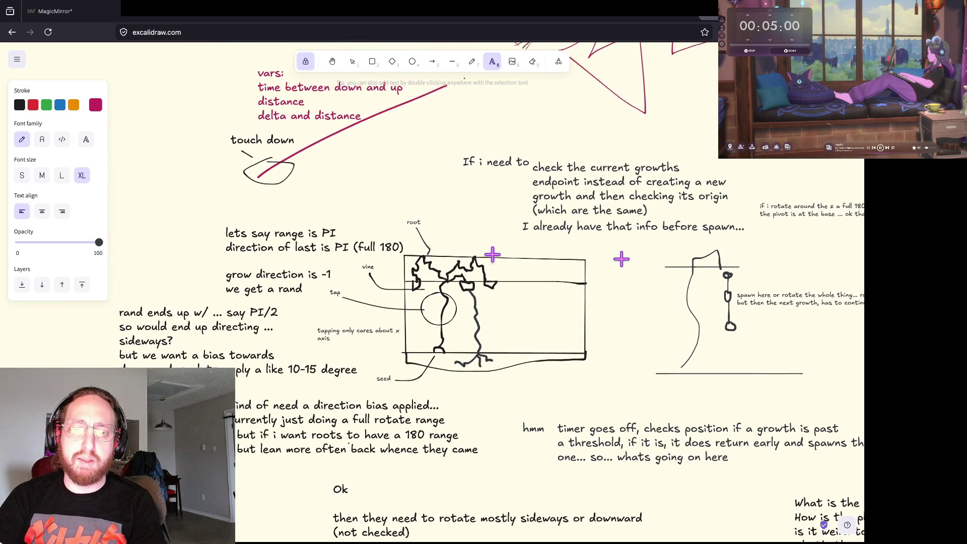
scroll(492, 254, "right", 1)
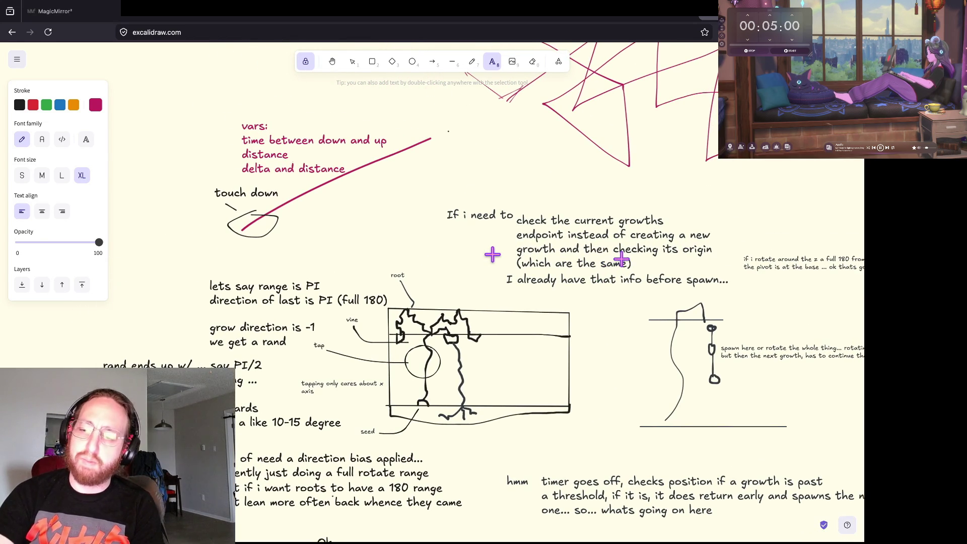
key("ctrl+Tab")
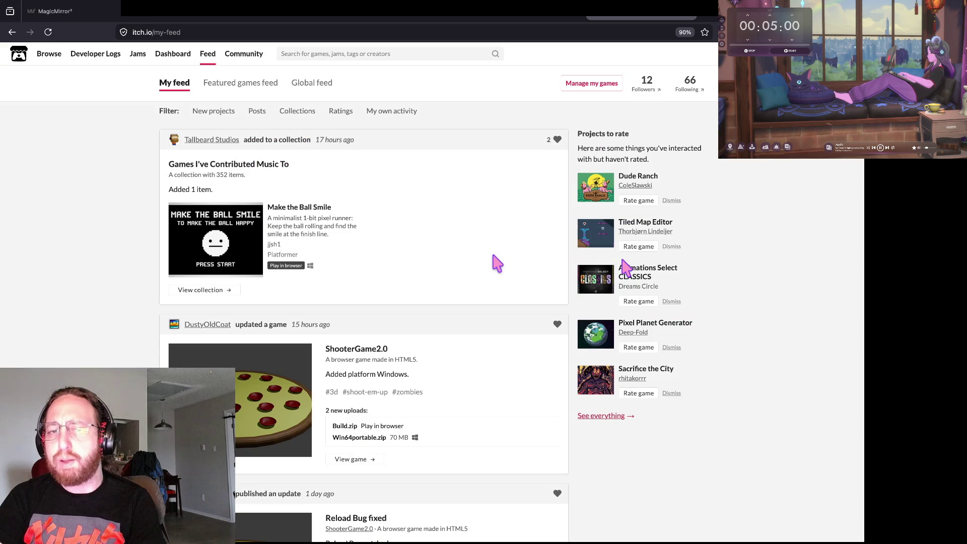
key("ctrl+shift+Tab")
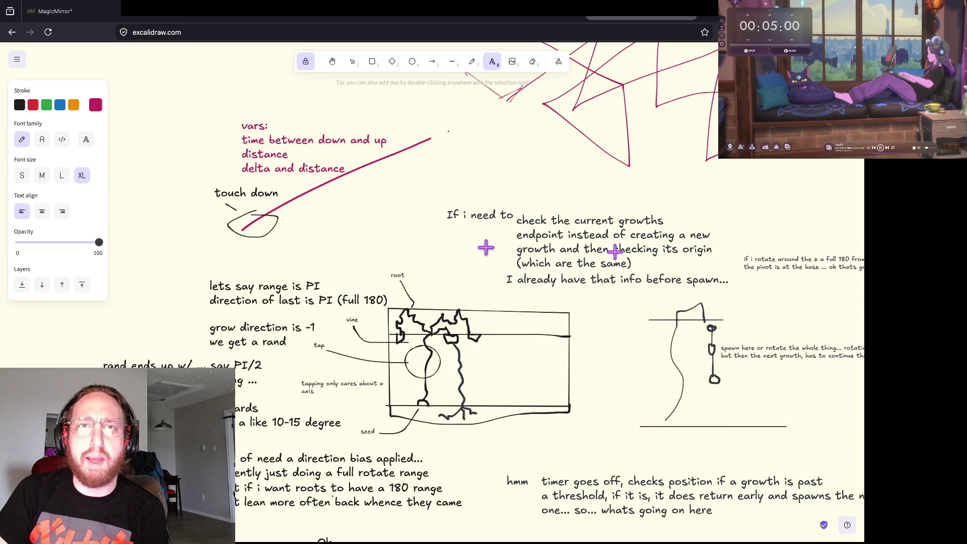
scroll(492, 254, "down", 2)
scroll(492, 254, "left", 2)
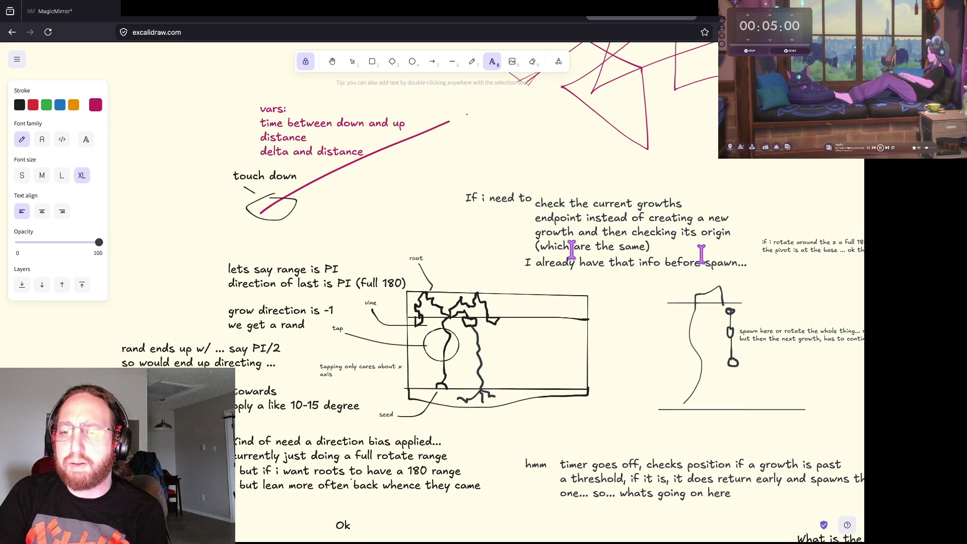
scroll(572, 250, "right", 3)
scroll(571, 250, "up", 1)
scroll(571, 250, "right", 1)
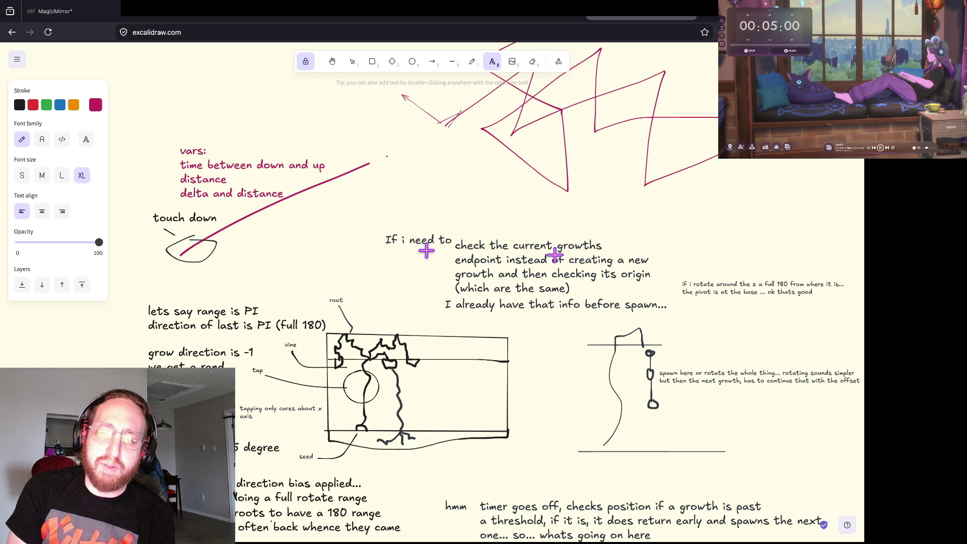
scroll(426, 251, "up", 5)
scroll(426, 250, "right", 2)
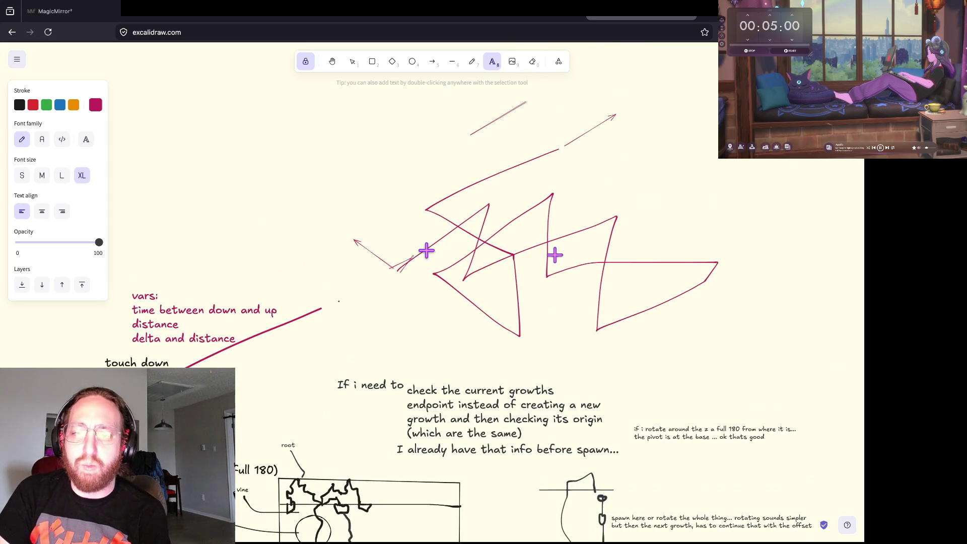
scroll(426, 255, "down", 5)
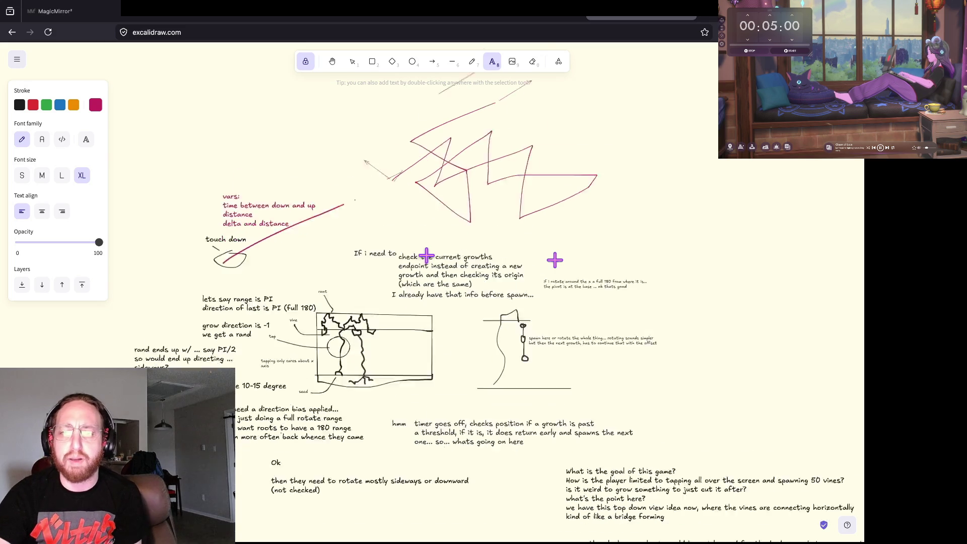
scroll(426, 255, "down", 3)
scroll(426, 255, "down", 2)
scroll(426, 255, "right", 2)
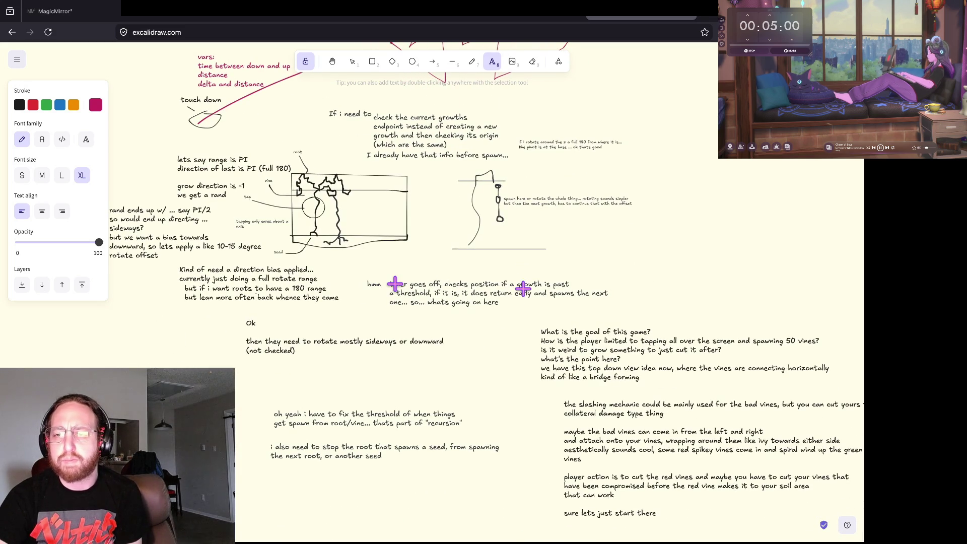
scroll(389, 293, "up", 3)
scroll(390, 293, "left", 1)
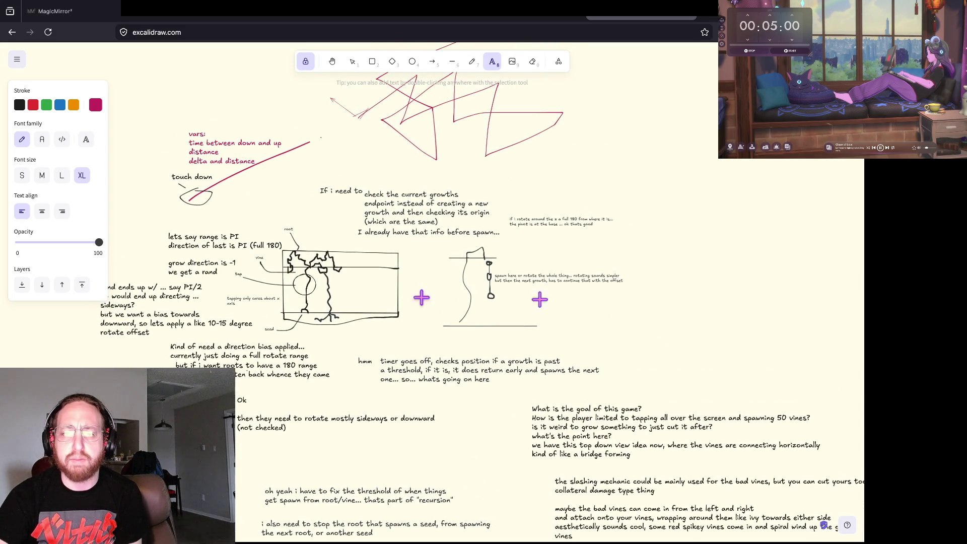
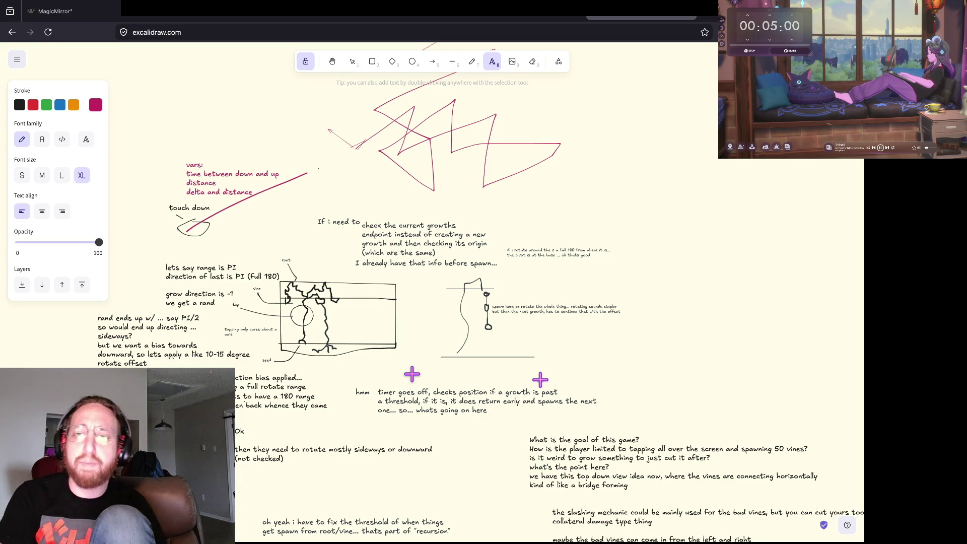
Freehand-sketch a small car with wheels and a base line on the Excalidraw board.
scroll(516, 317, "up", 3)
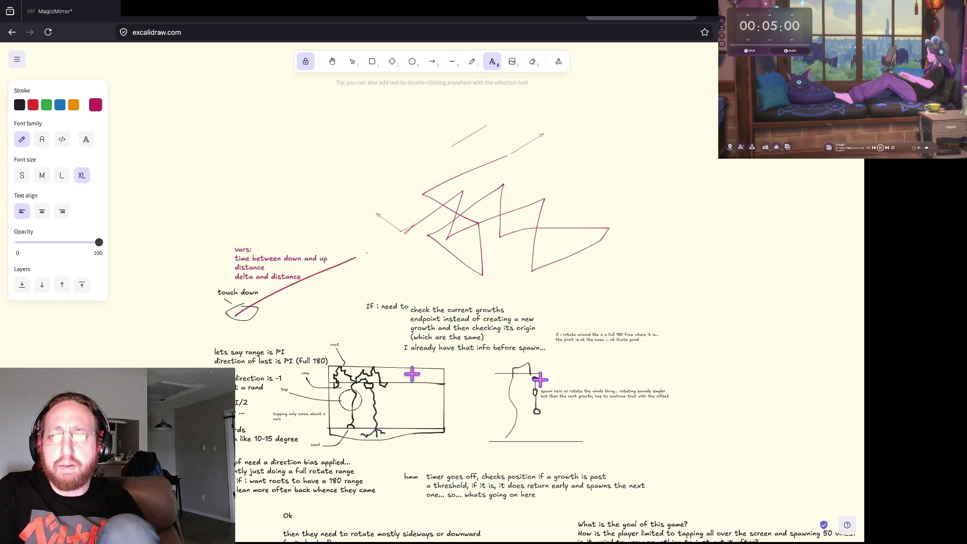
scroll(412, 373, "left", 1)
scroll(633, 186, "left", 2)
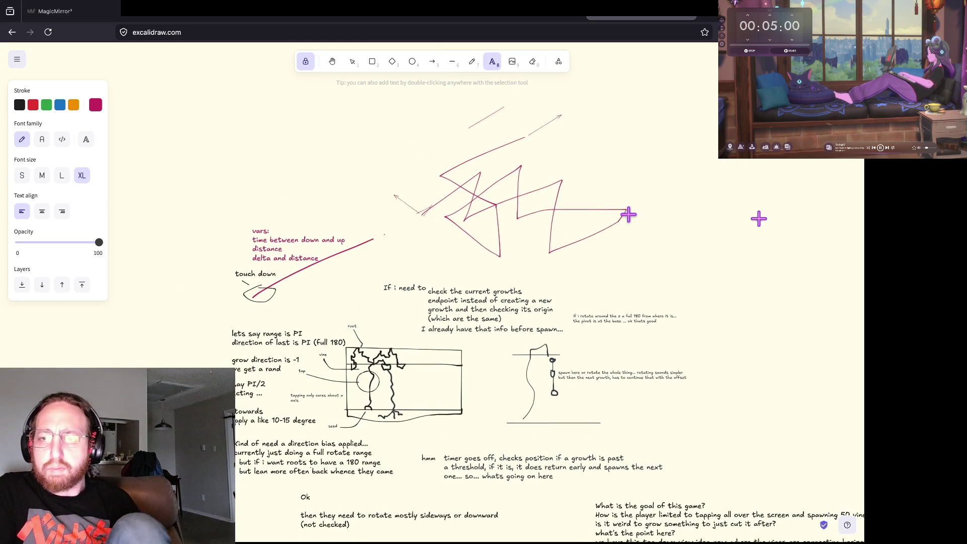
scroll(628, 215, "right", 1)
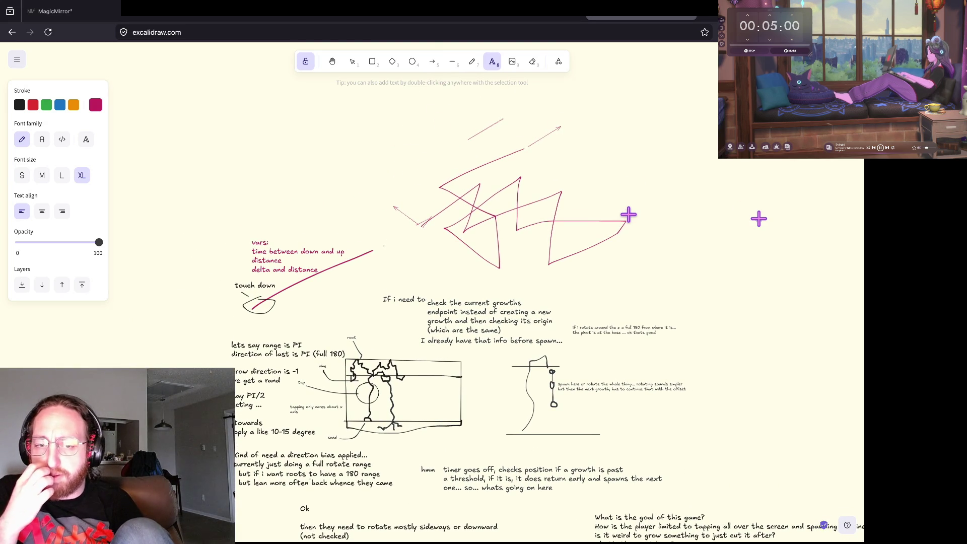
scroll(628, 215, "down", 3)
scroll(628, 215, "right", 4)
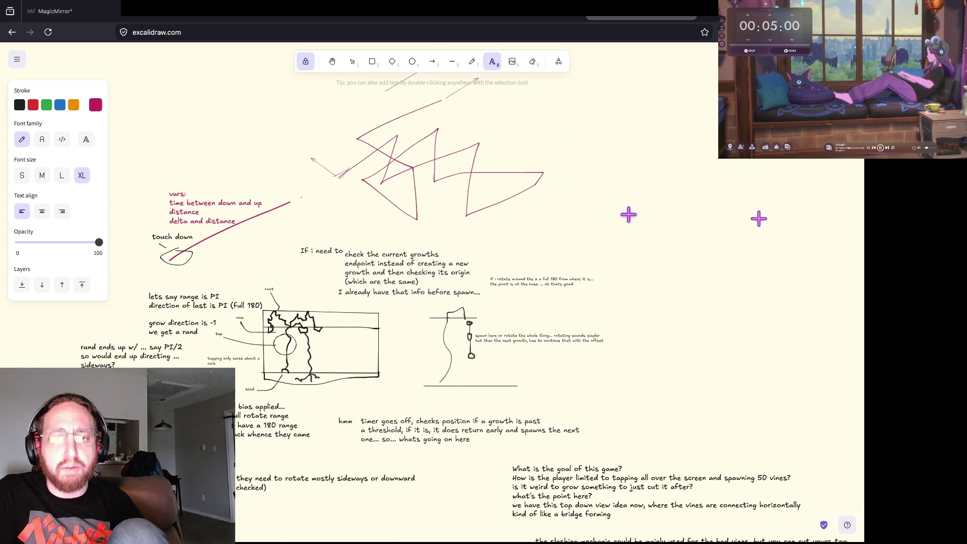
scroll(629, 215, "down", 1)
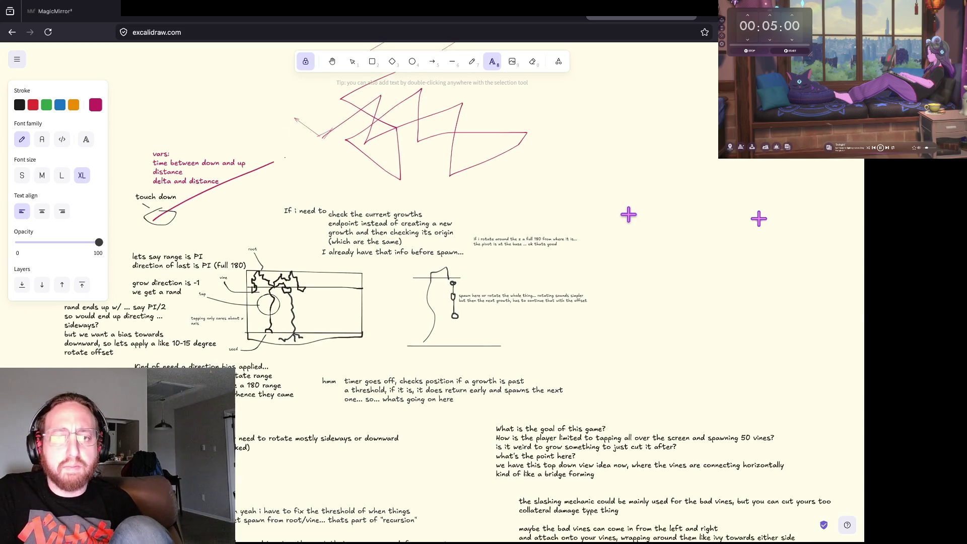
scroll(629, 215, "up", 1)
scroll(628, 215, "up", 5)
scroll(628, 215, "left", 2)
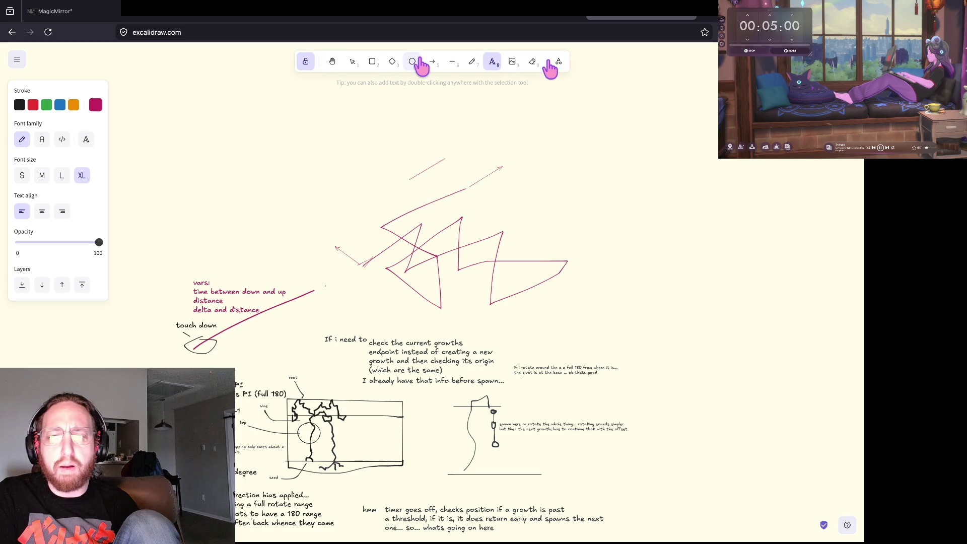
left_click(472, 62)
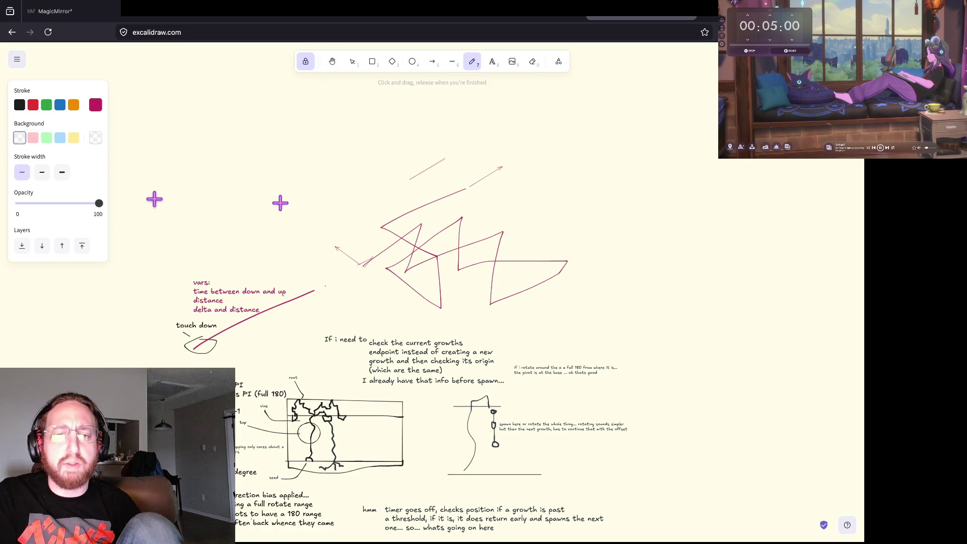
mouse_move(143, 200)
left_mouse_down()
mouse_move(199, 214)
mouse_move(151, 223)
mouse_move(155, 202)
mouse_move(151, 209)
mouse_move(190, 226)
mouse_move(196, 207)
mouse_move(190, 138)
mouse_move(168, 159)
left_mouse_up()
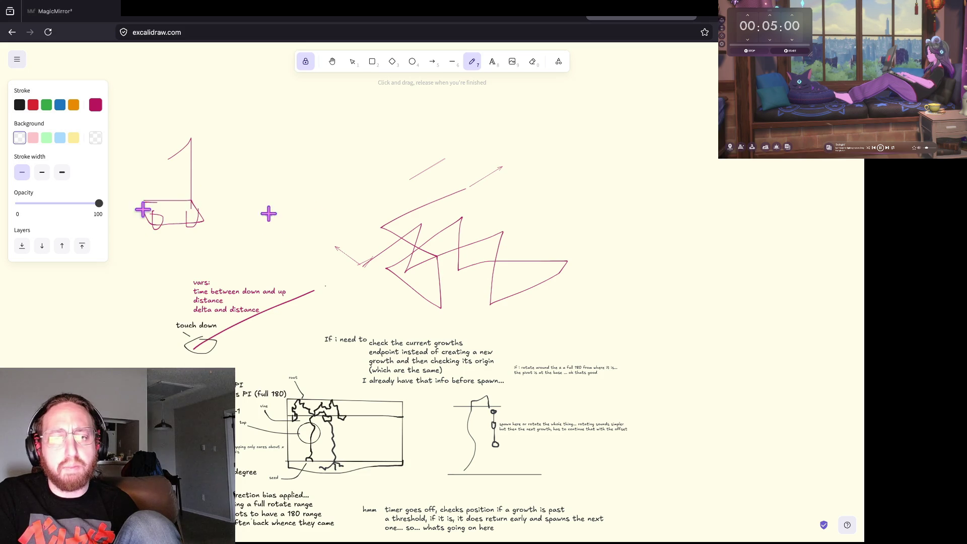
left_click_drag(237, 194, 233, 183)
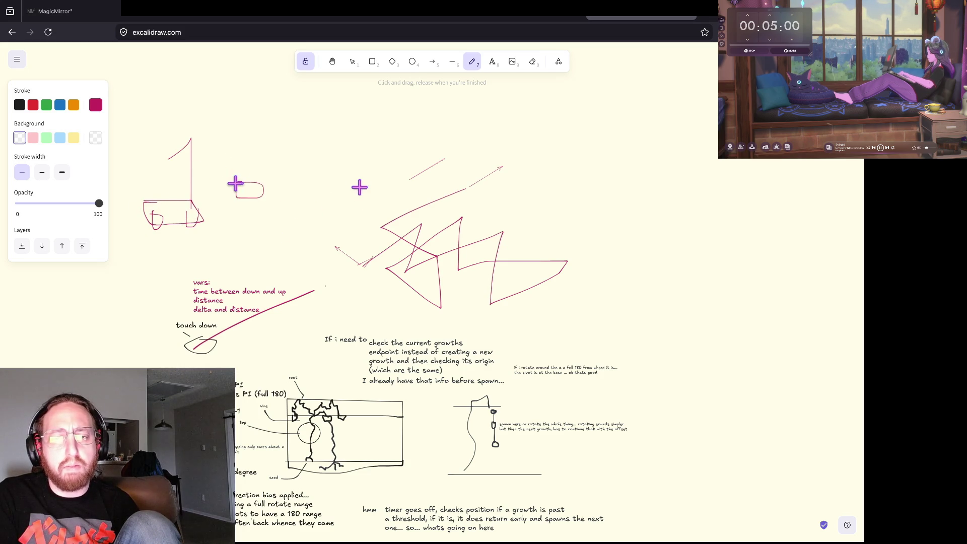
mouse_move(318, 185)
left_mouse_down()
mouse_move(263, 184)
mouse_move(254, 155)
mouse_move(274, 181)
mouse_move(284, 141)
left_mouse_up()
Sketch a second car roof, a long leftward arrow line and a larger wheeled car on the right.
left_click_drag(217, 166, 377, 166)
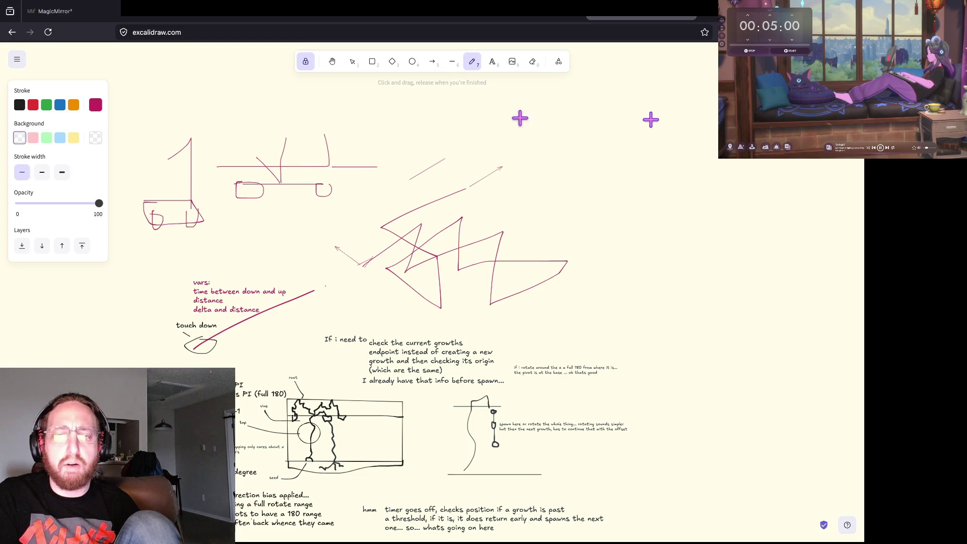
left_click_drag(407, 133, 563, 134)
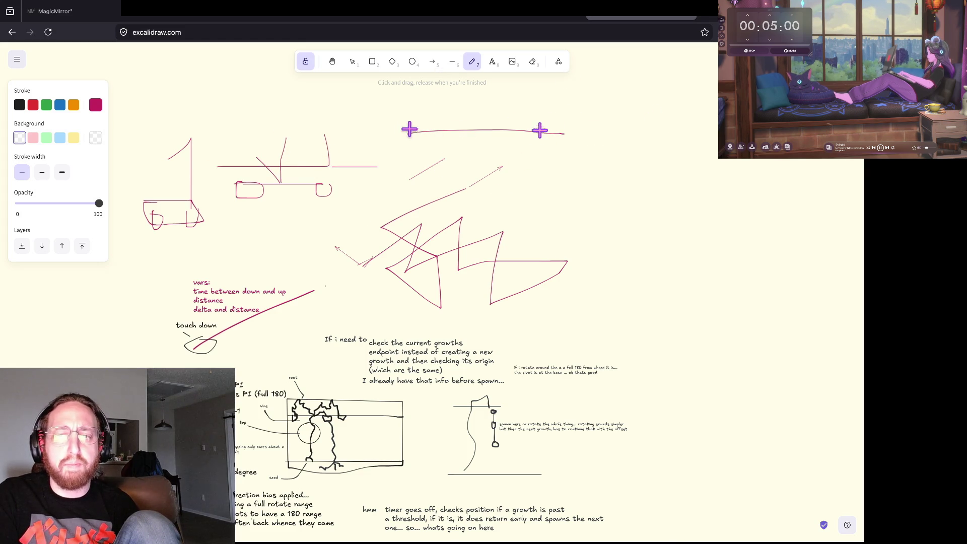
left_click_drag(429, 119, 470, 141)
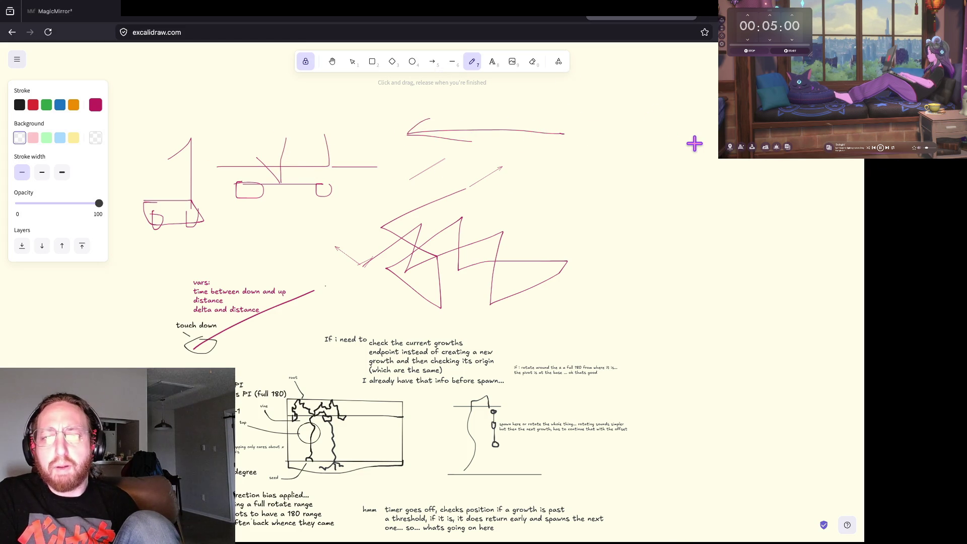
mouse_move(575, 171)
left_mouse_down()
mouse_move(682, 123)
mouse_move(528, 188)
mouse_move(661, 183)
mouse_move(684, 216)
mouse_move(539, 203)
mouse_move(544, 190)
left_mouse_up()
mouse_move(573, 220)
left_mouse_down()
mouse_move(582, 240)
mouse_move(576, 214)
left_mouse_up()
left_click_drag(645, 201, 664, 197)
mouse_move(664, 163)
left_mouse_down()
mouse_move(673, 162)
mouse_move(677, 196)
mouse_move(620, 159)
left_mouse_up()
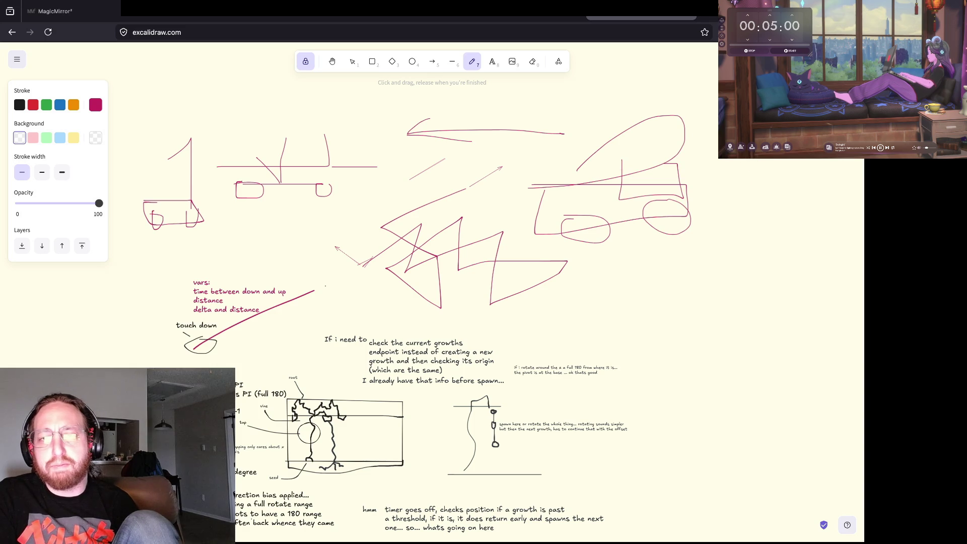
Undo all the freehand car and arrow sketches.
key("ctrl+z")
key("ctrl+z")
key("ctrl+z")
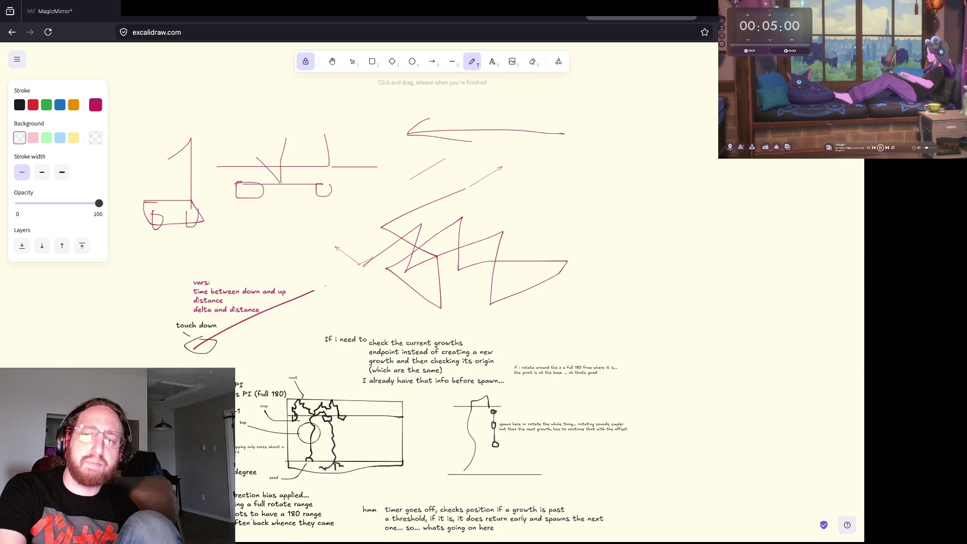
key("ctrl+z")
key("ctrl+z")
key("ctrl+z")
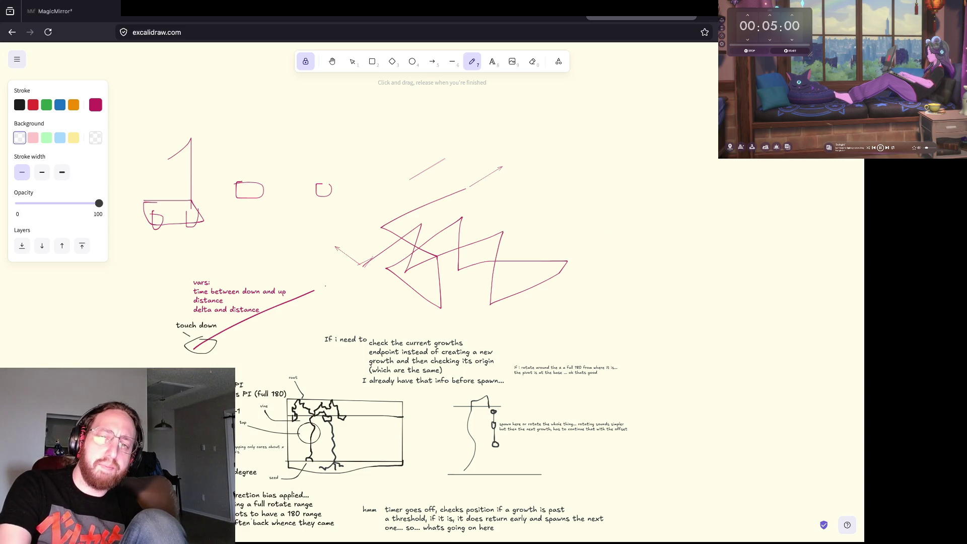
key("ctrl+z")
key("ctrl+z")
key("ctrl+z")
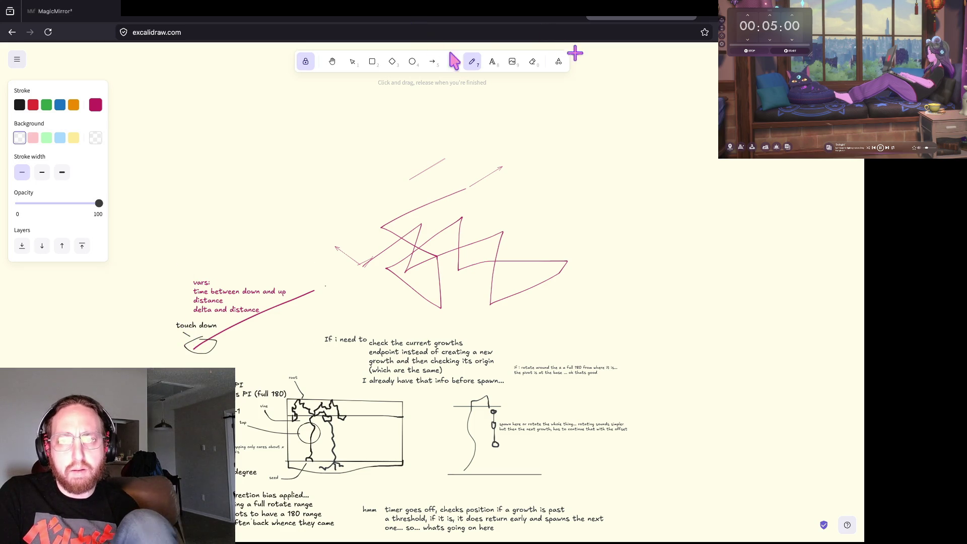
Add a text note: 'Slash goes from contact on point A to point B but is only drawn after Touch Up'.
left_click(492, 62)
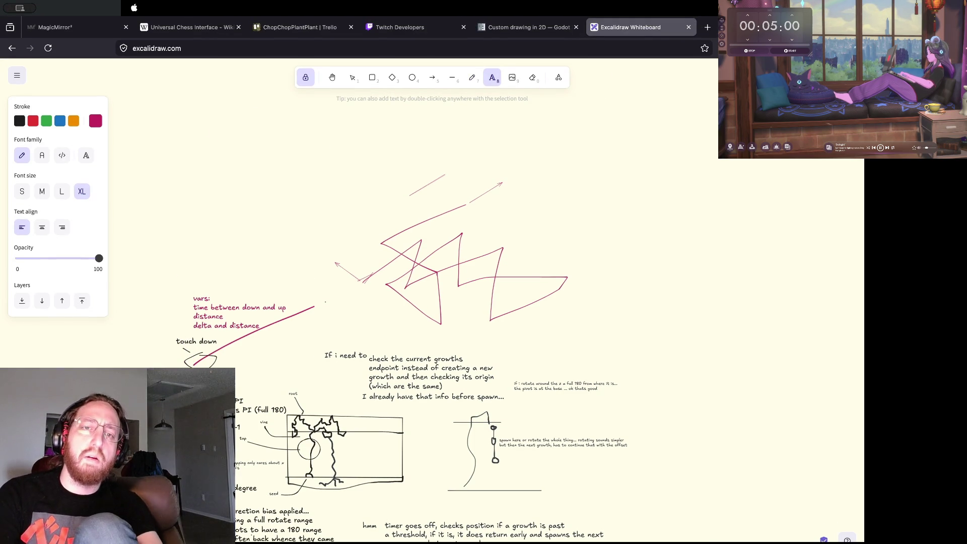
type("Slash ")
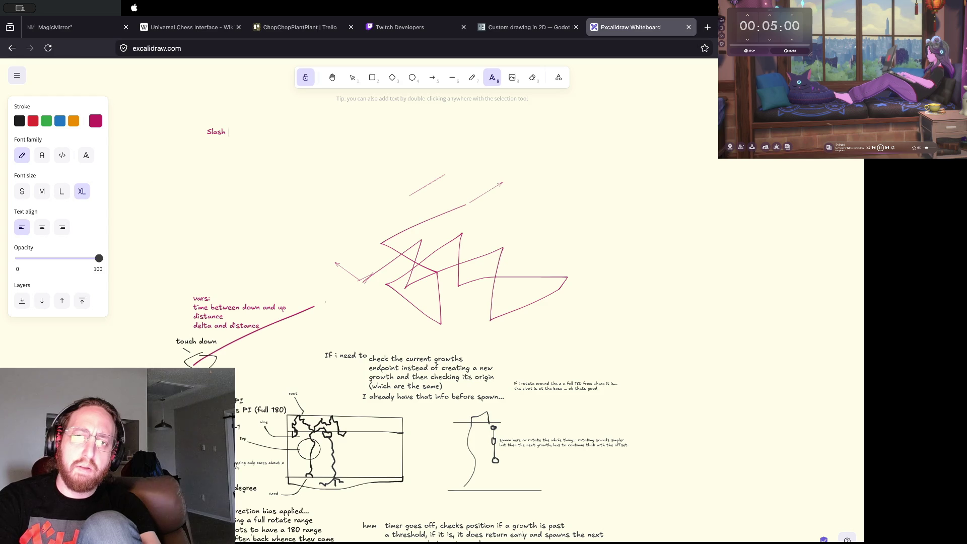
type("goes from ")
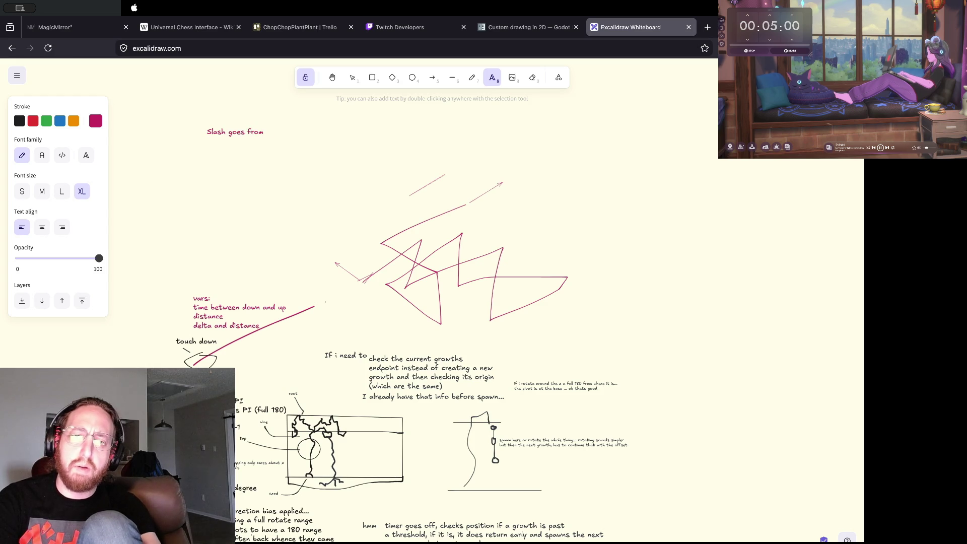
type("contact on point A to point B ")
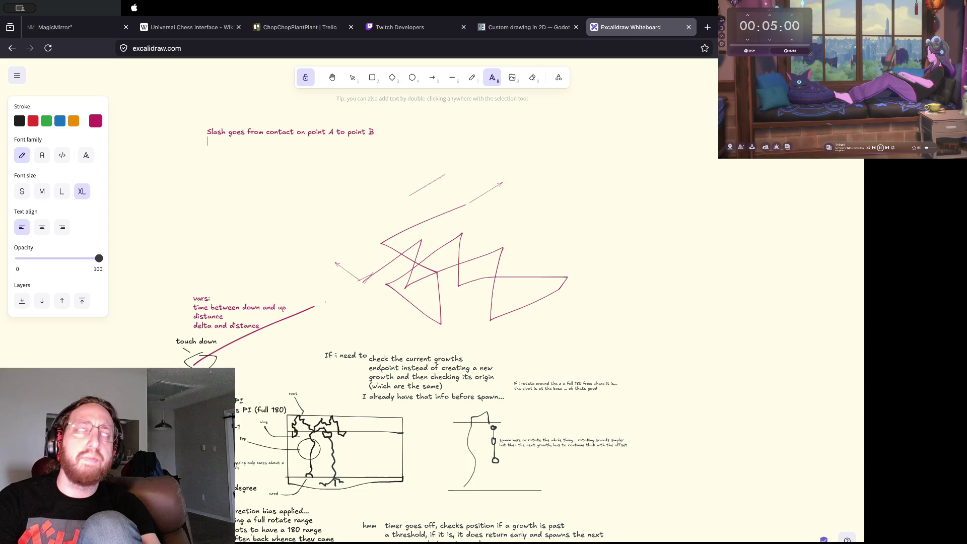
type("but is")
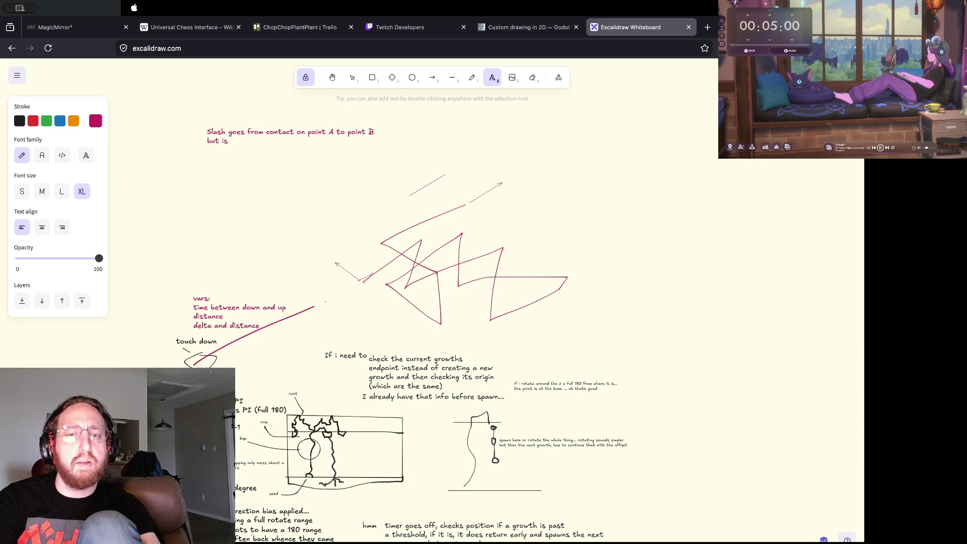
type(" only drawn ")
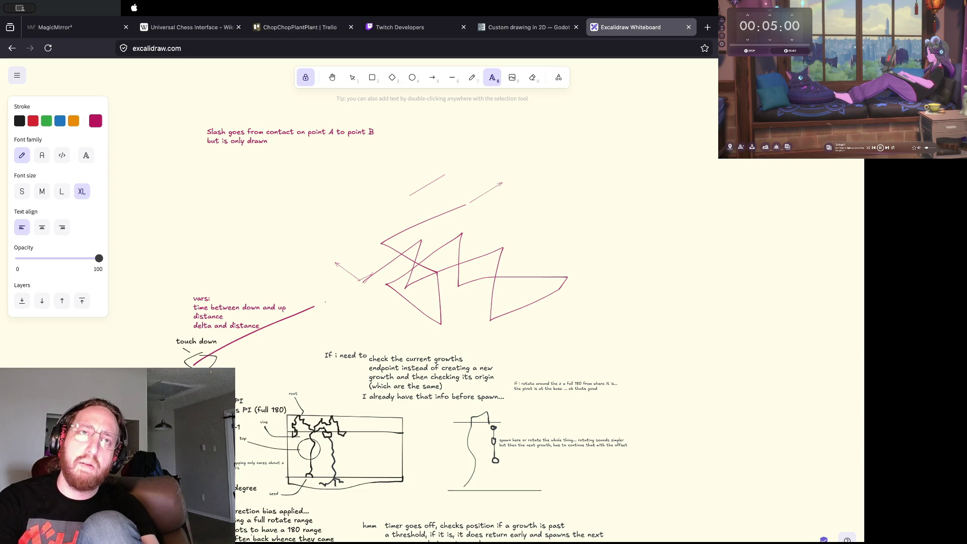
type("after ")
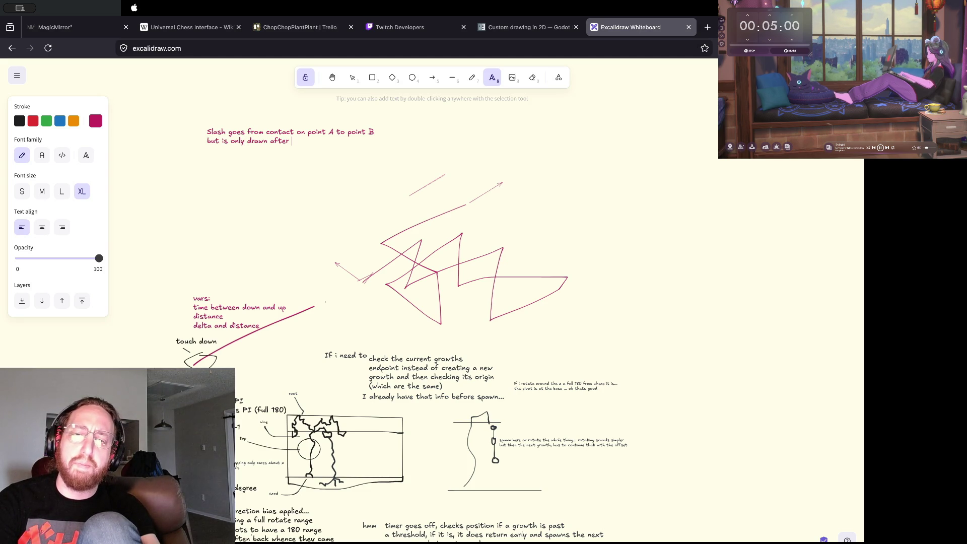
type("Touch")
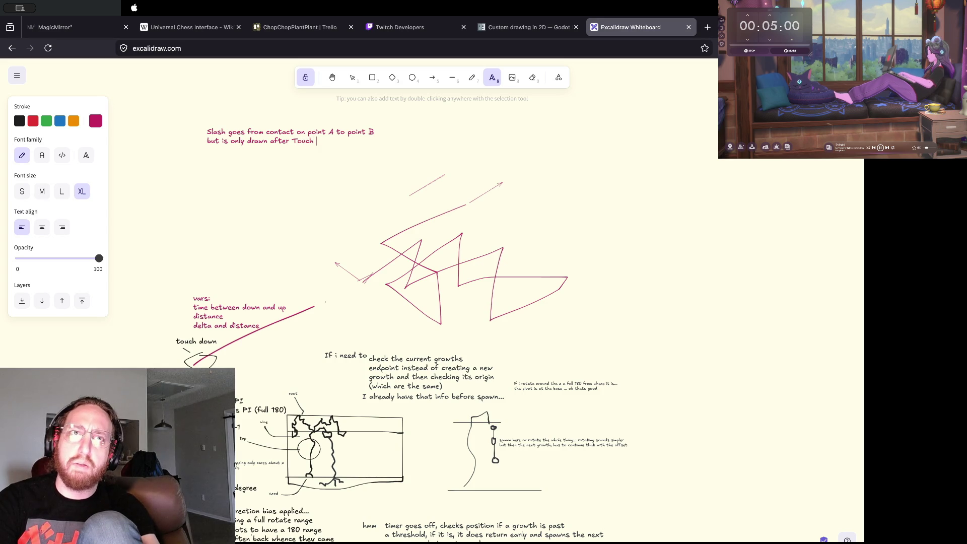
type(" Up ")
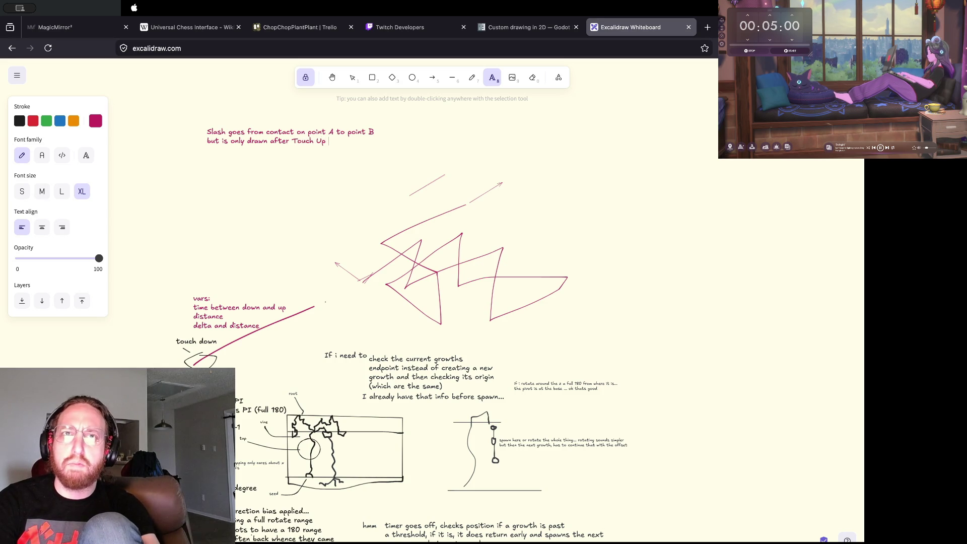
type("/ Release")
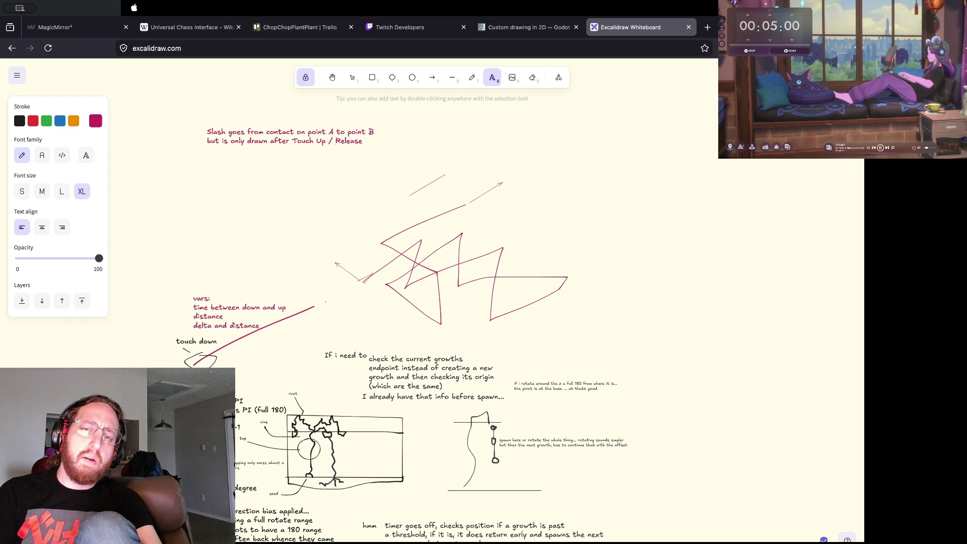
double_click(304, 141)
type("Mouse")
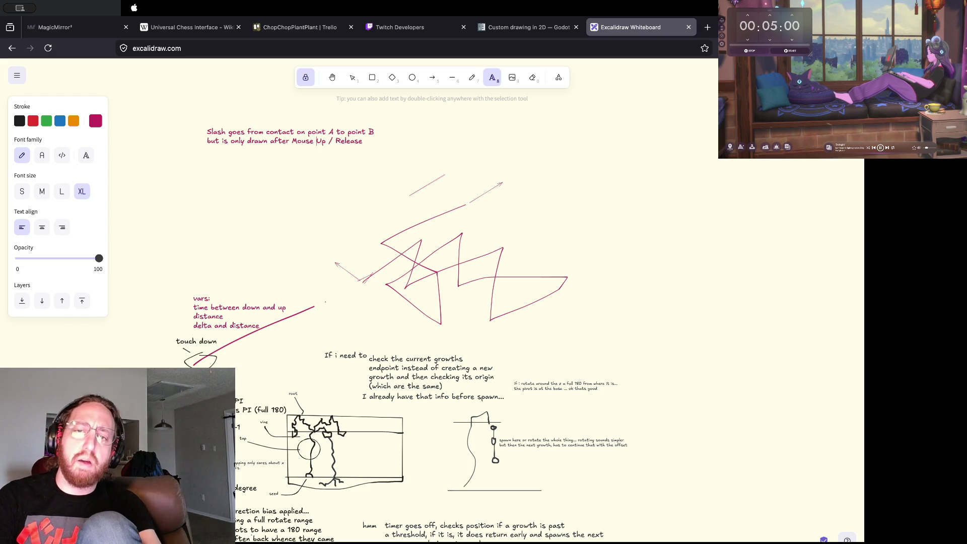
key("BackSpace")
key("BackSpace")
key("BackSpace")
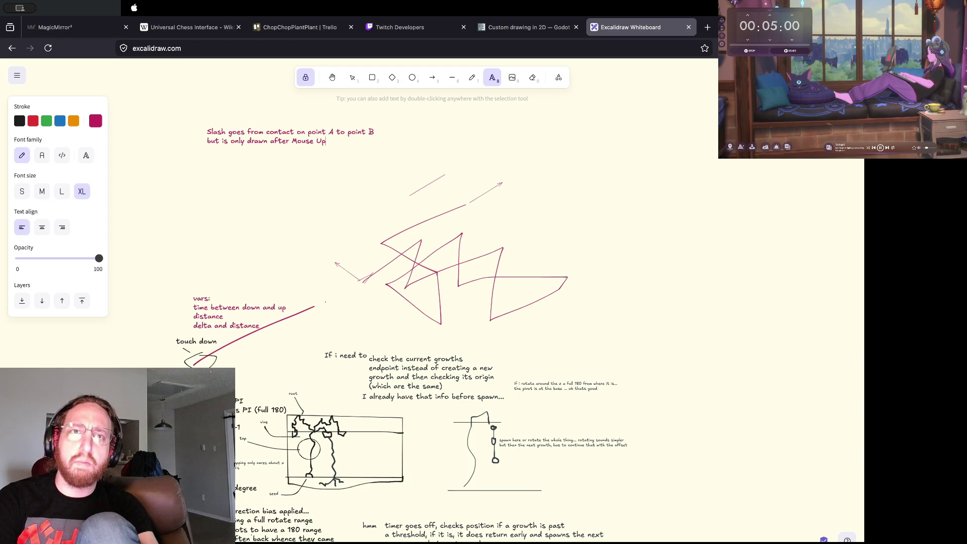
key("BackSpace")
key("BackSpace")
key("BackSpace")
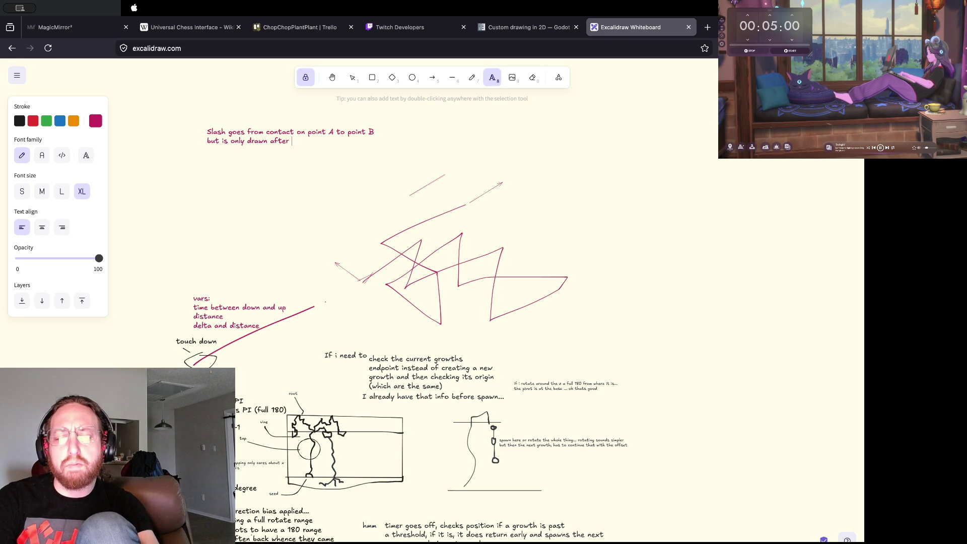
type("Touch Up")
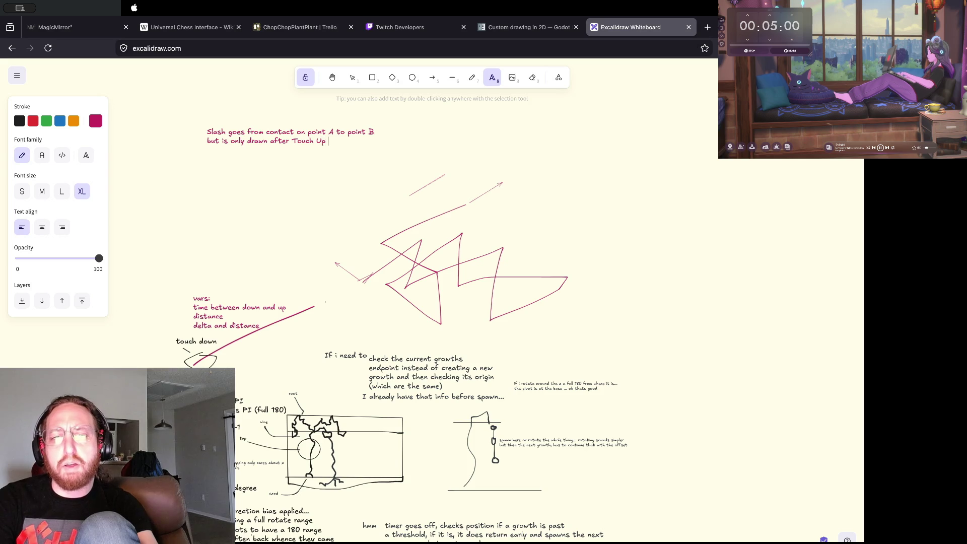
Replace 'Touch Up' at the note's end with 'Contact Up'.
key("alt+BackSpace")
key("alt+BackSpace")
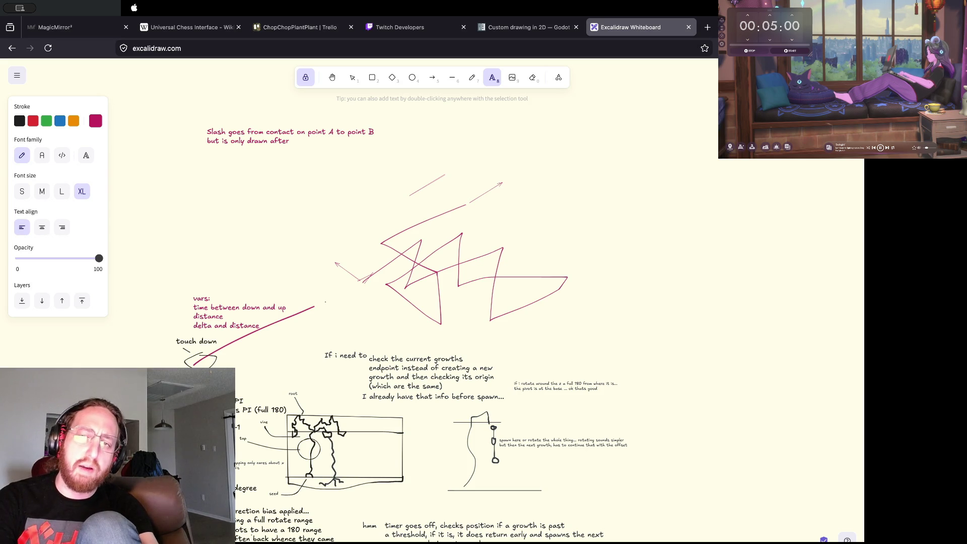
type("contact")
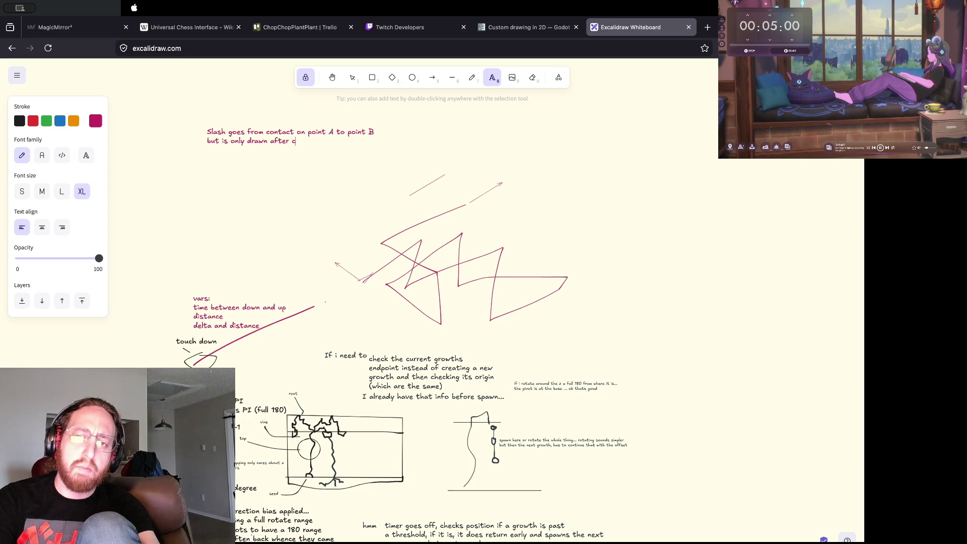
key("alt+BackSpace")
type("Contact ")
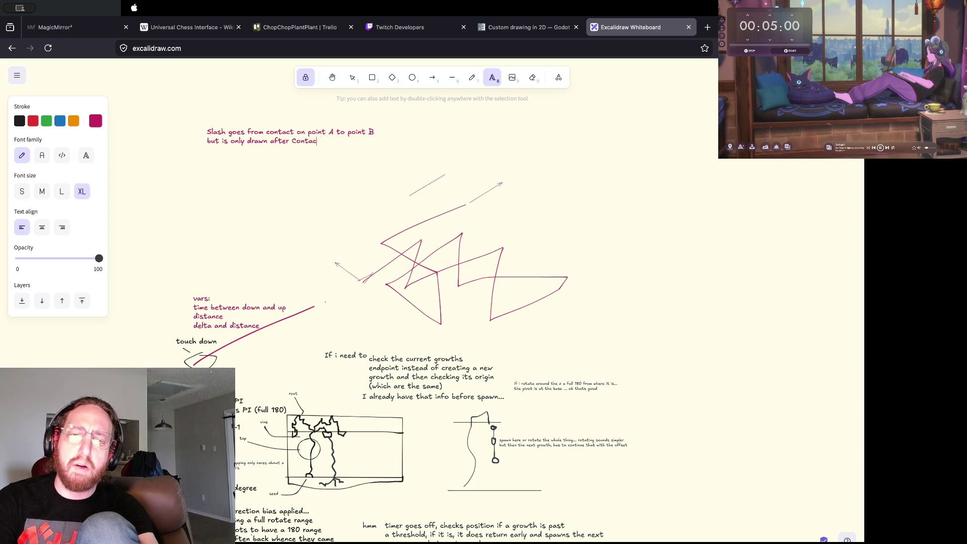
type("Up")
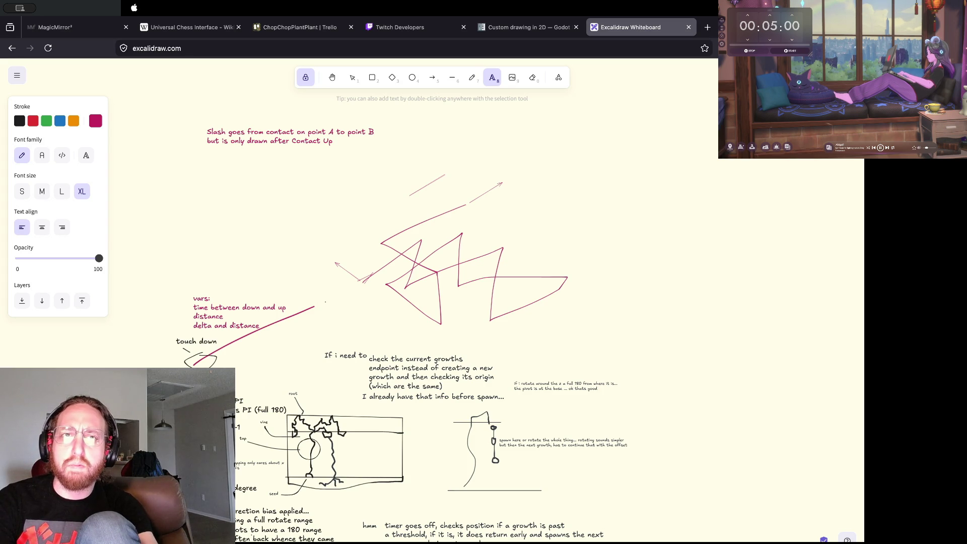
Add lines asking if the first pass draws a straight line from contact down to contact up.
type("and is only exectued")
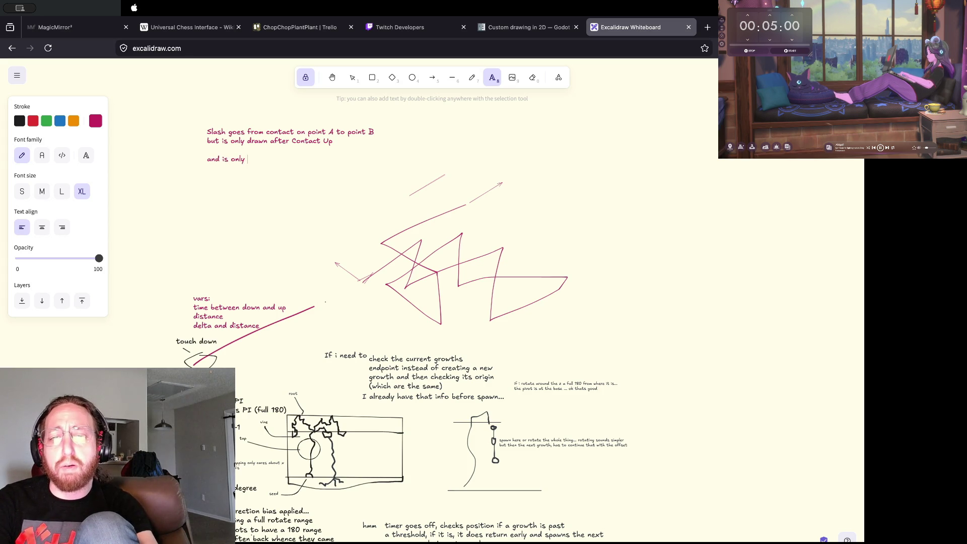
key("BackSpace")
key("BackSpace")
key("BackSpace")
type("uted after")
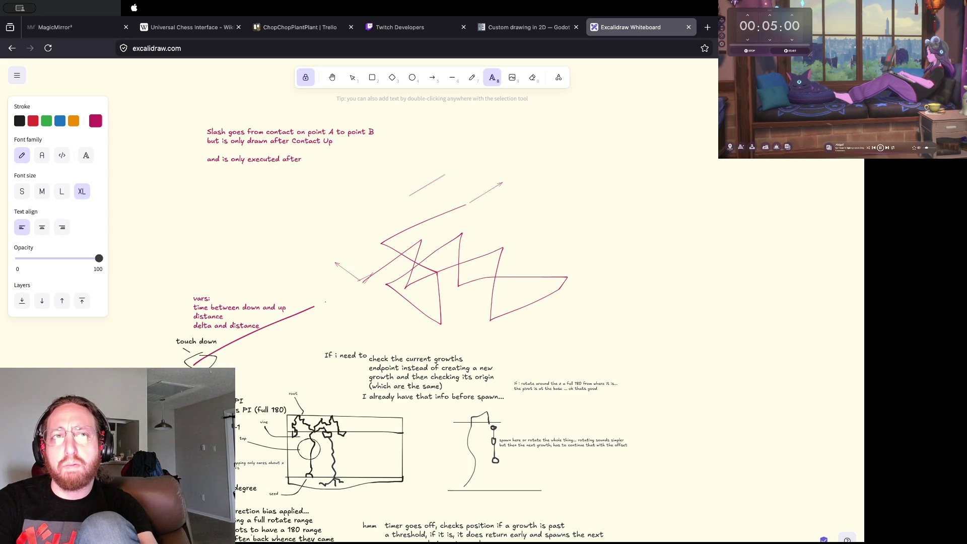
type(" conta")
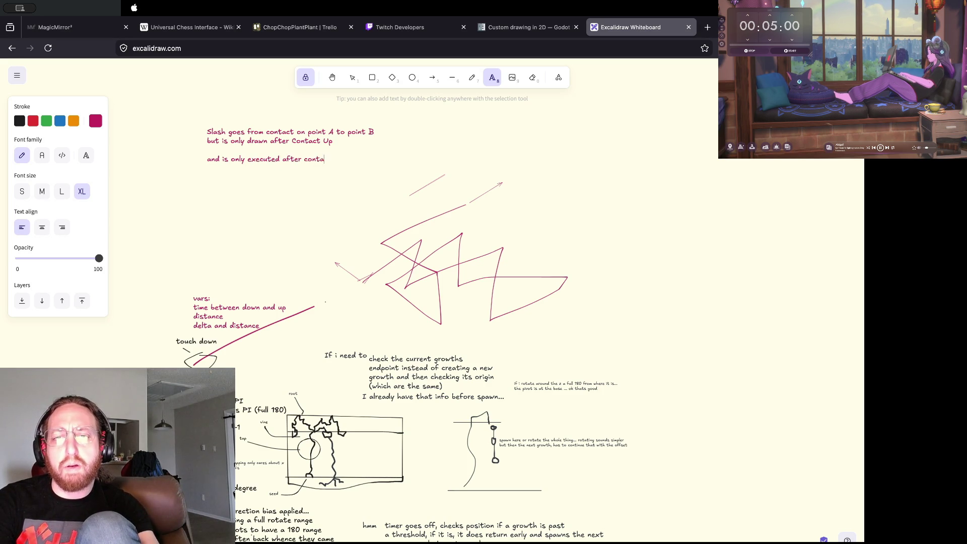
type("ct up ")
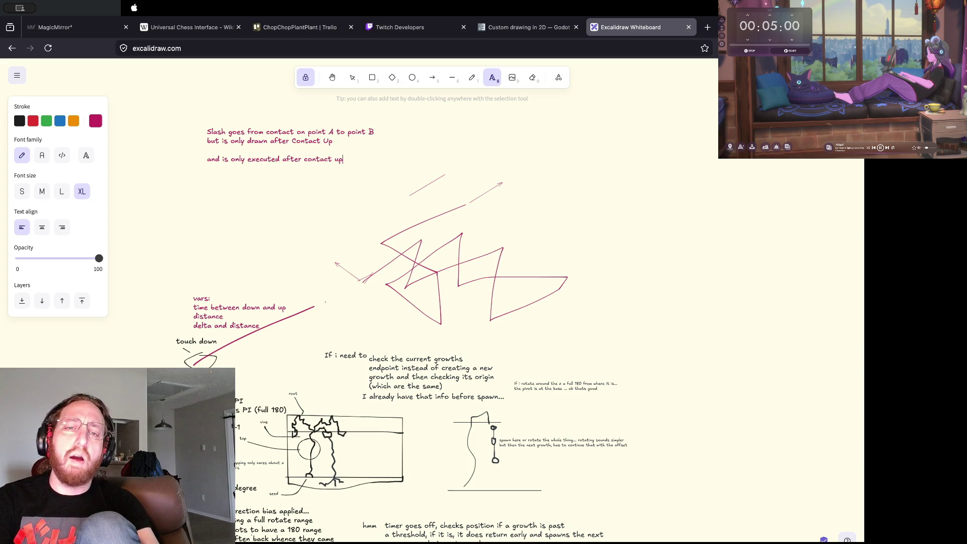
type("so this brings up")
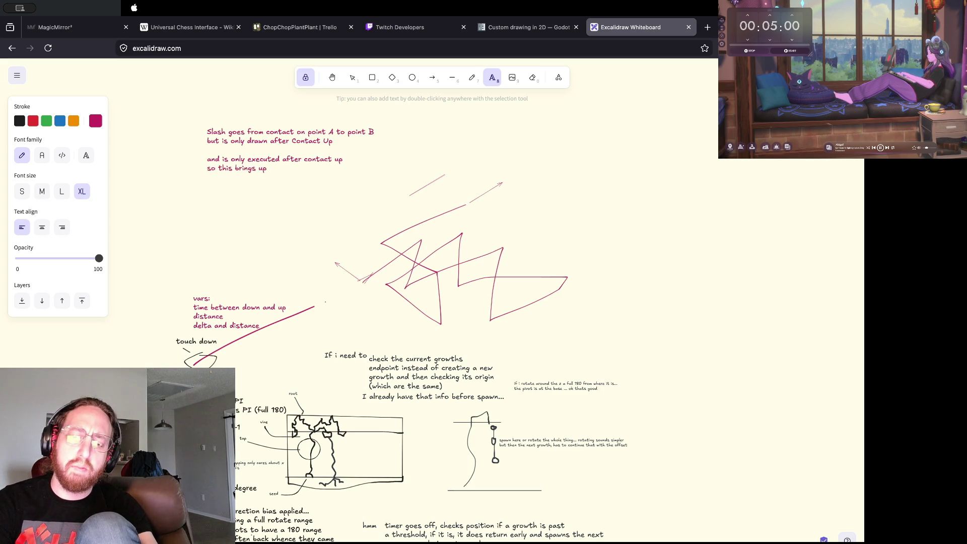
key("Return")
type("is ")
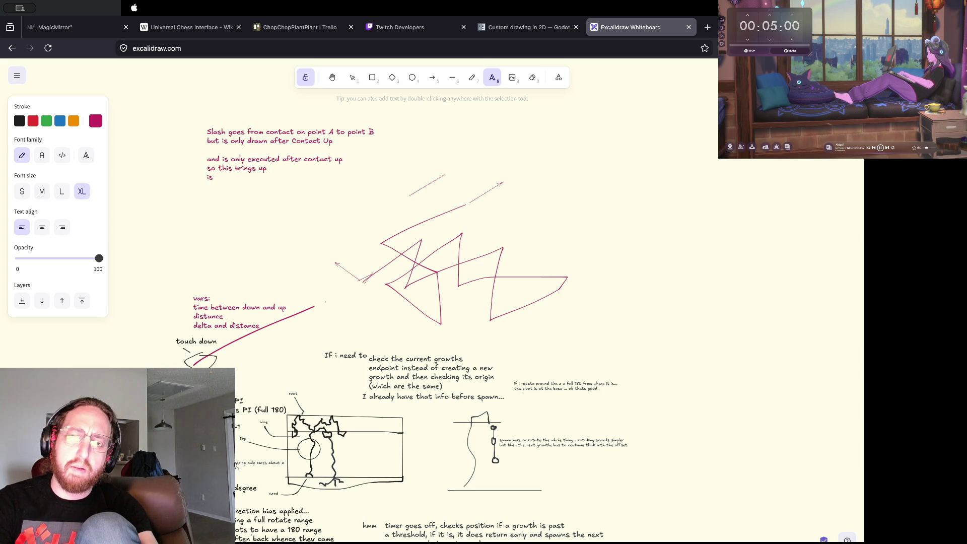
type("the first pass ")
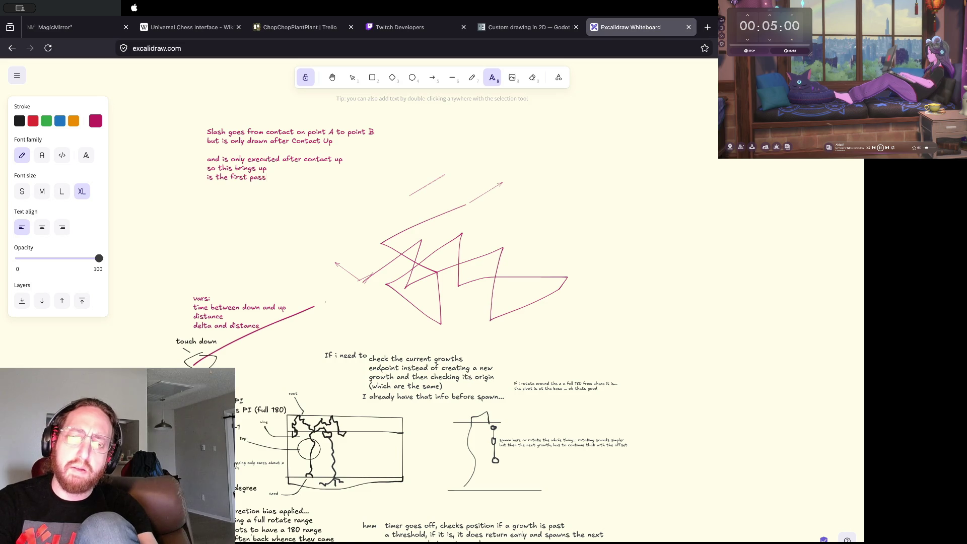
type("just draw")
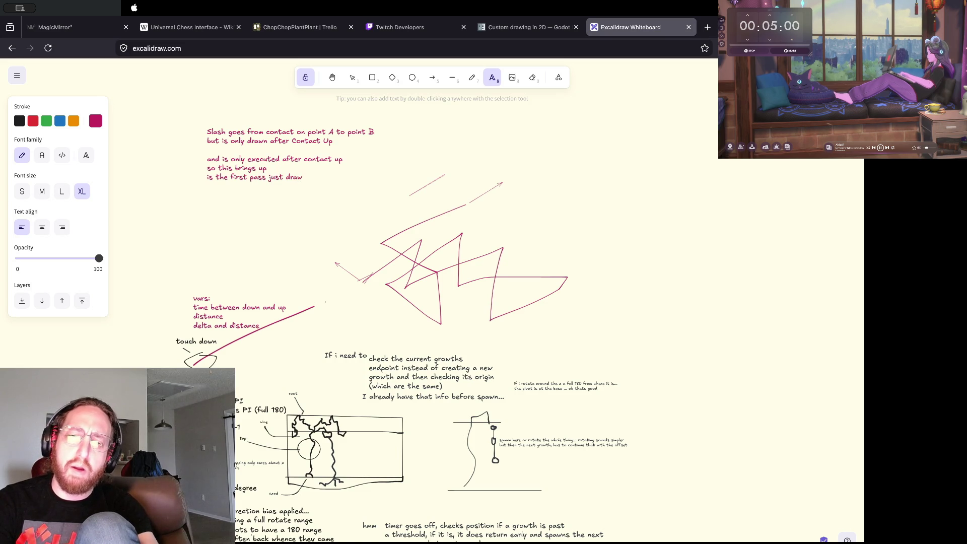
type("ing a straight line")
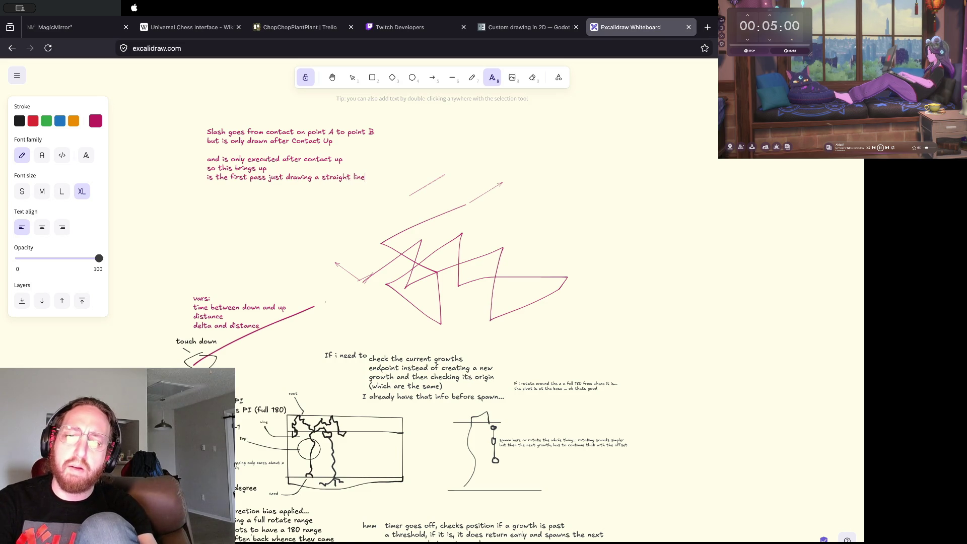
key("Return")
type("from contact ")
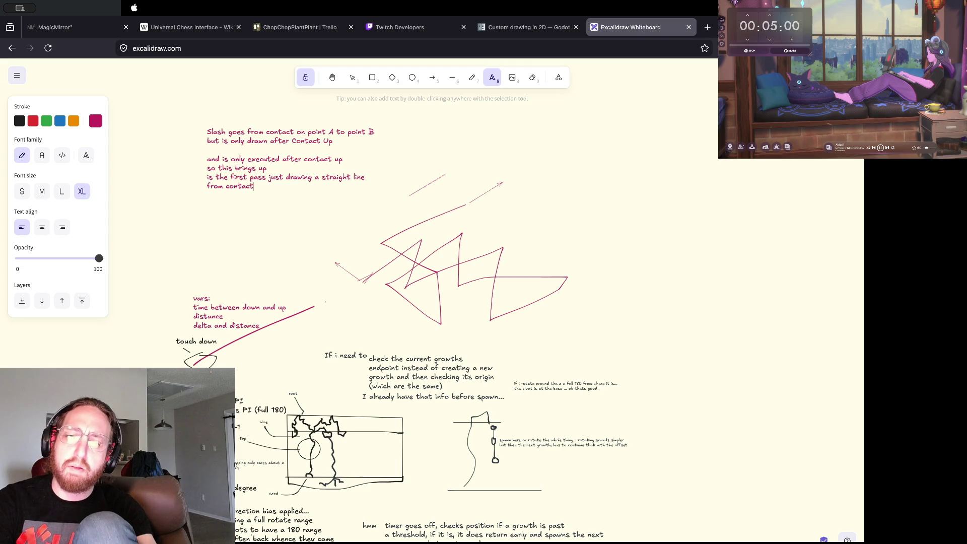
type("d")
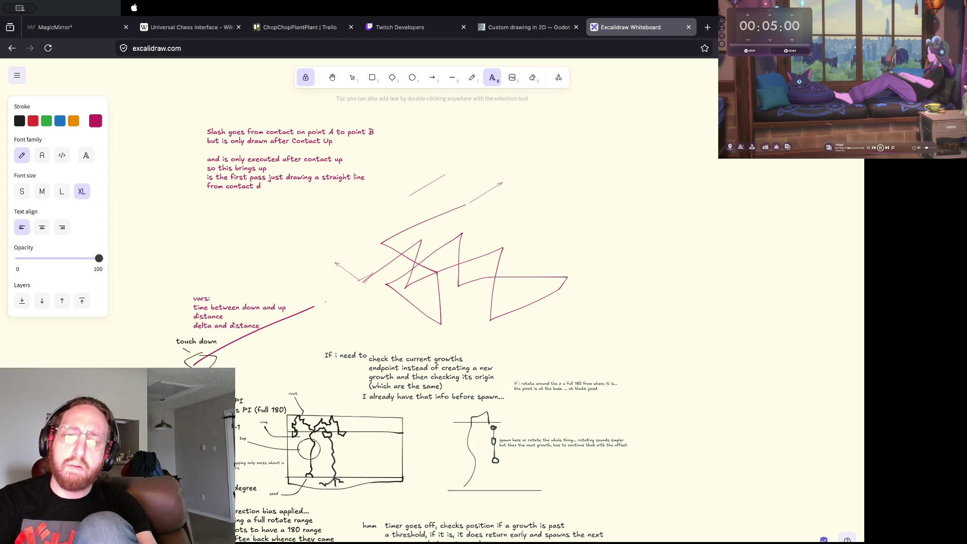
type("own to contact up?")
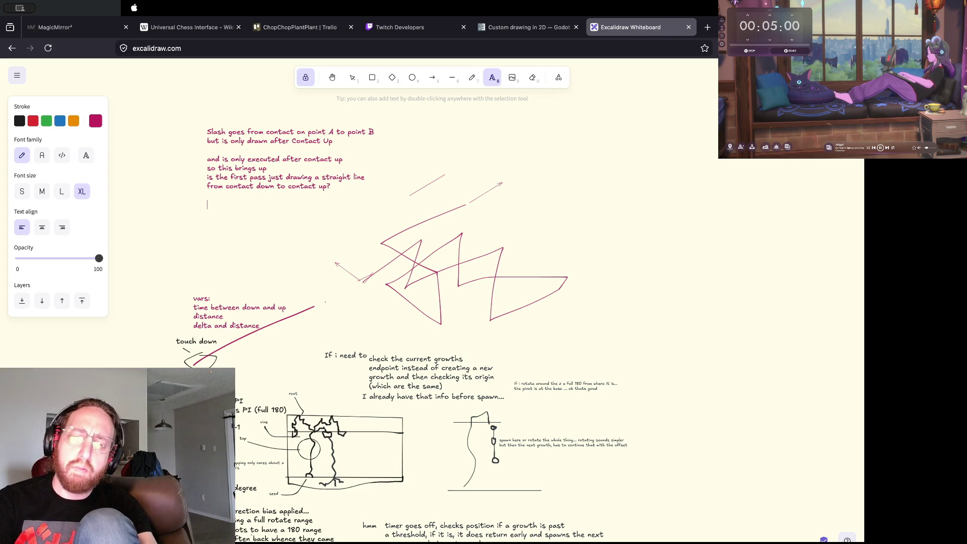
Add that the cool idea then doesn't work and re-angling points would need tracking anyway.
type("would")
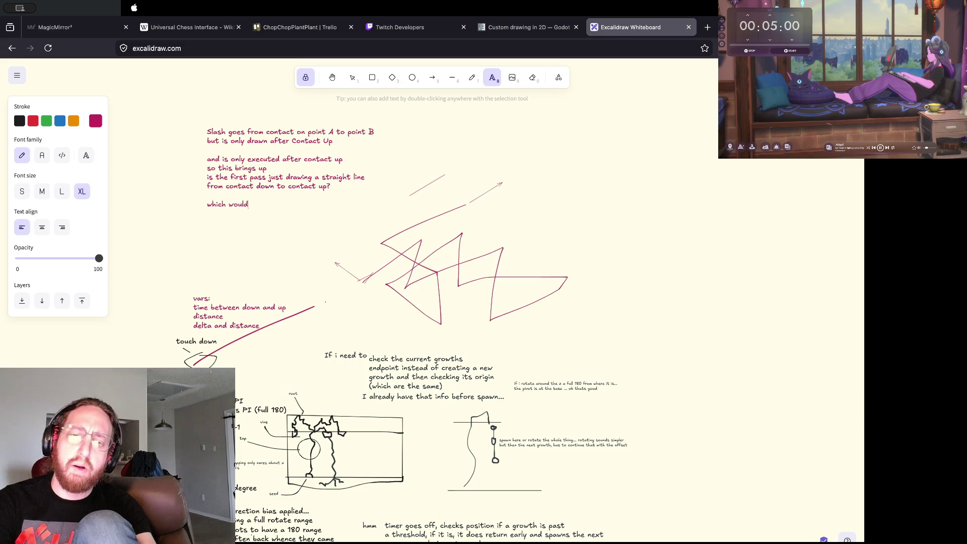
type(" mean the whole maybe cool thing h")
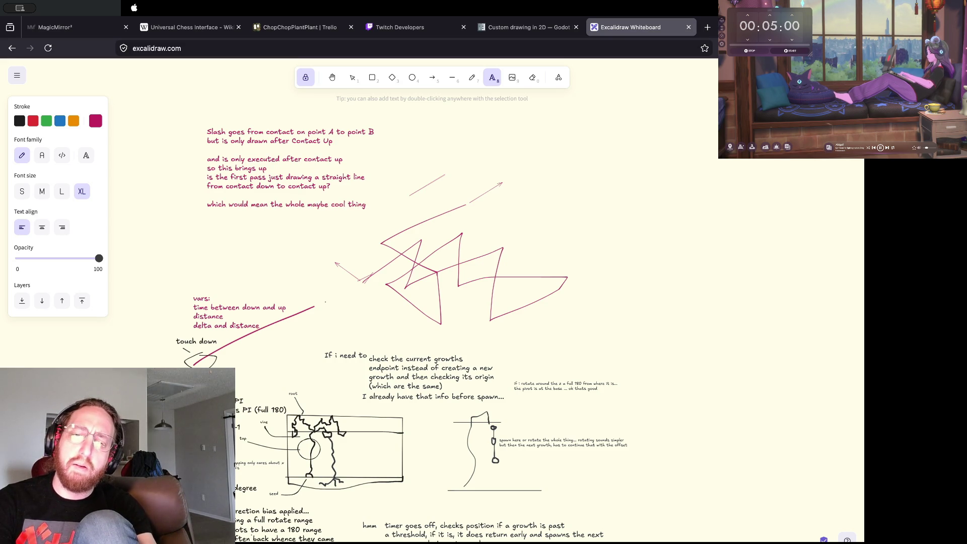
type("ere ->")
key("Return")
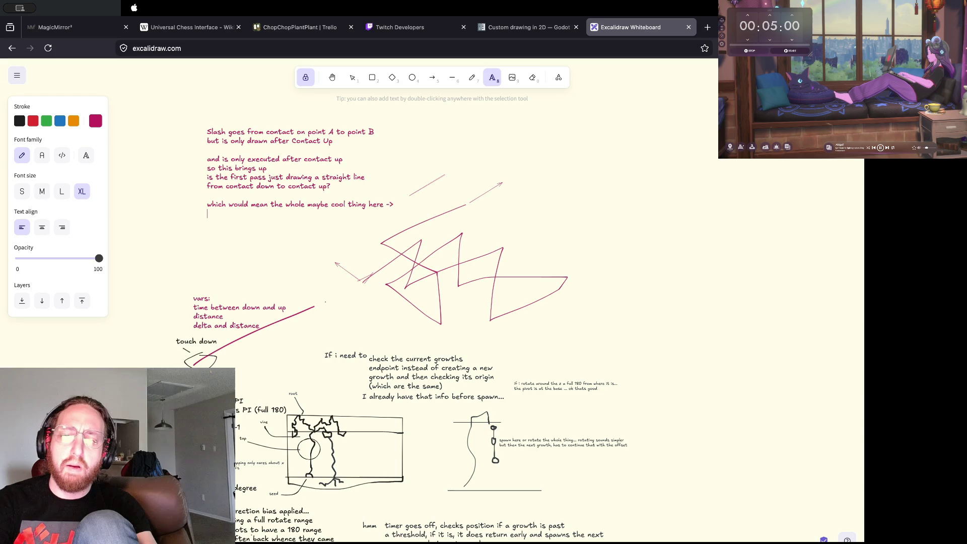
type("doesn't")
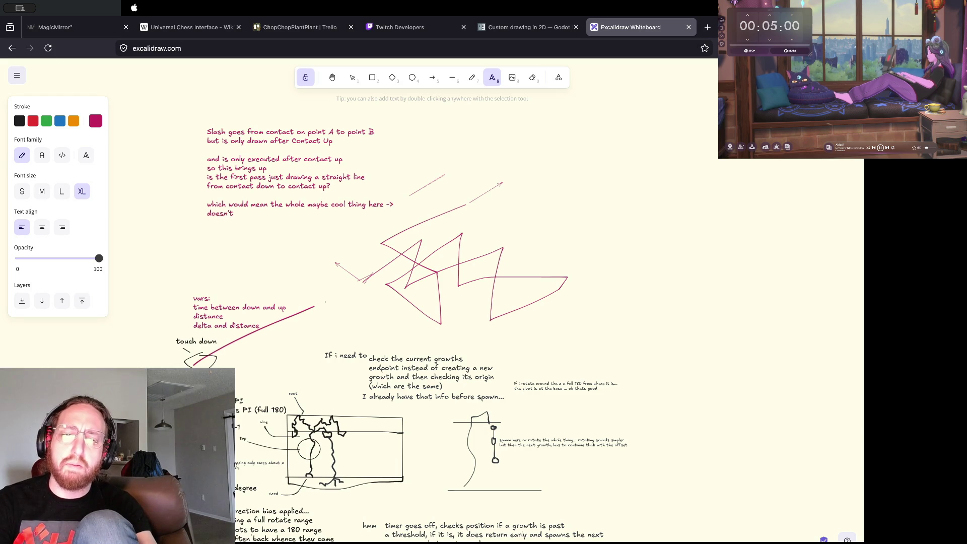
type(" work")
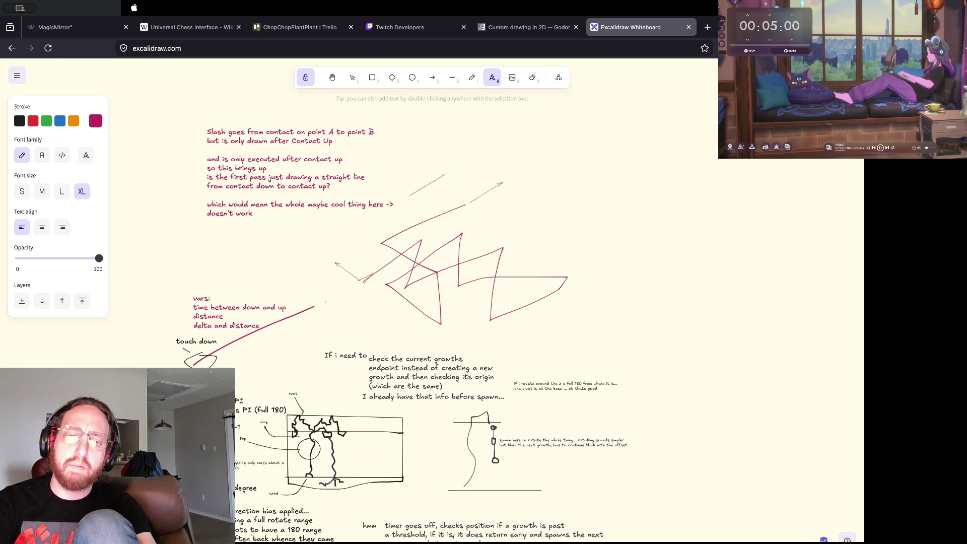
key("Return")
type("would ")
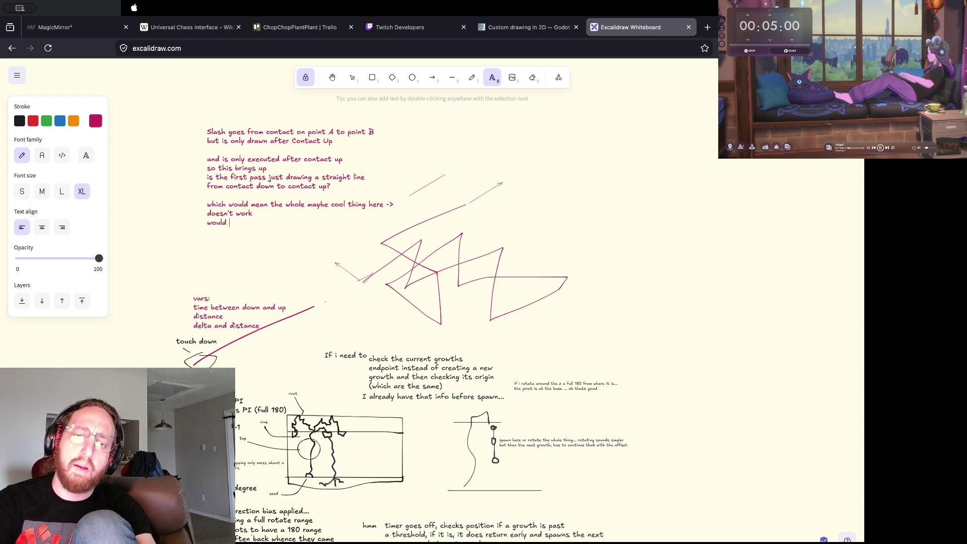
type("then have to track")
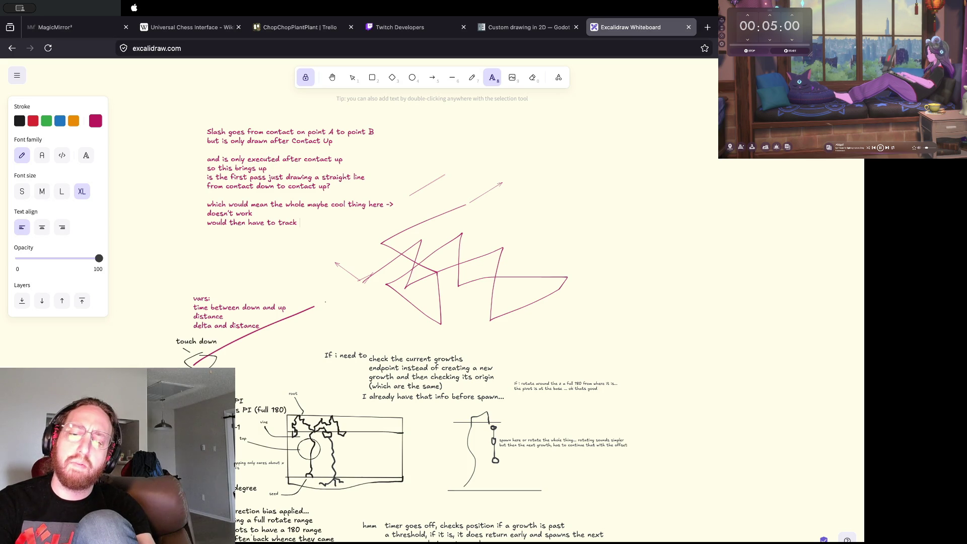
type("points of")
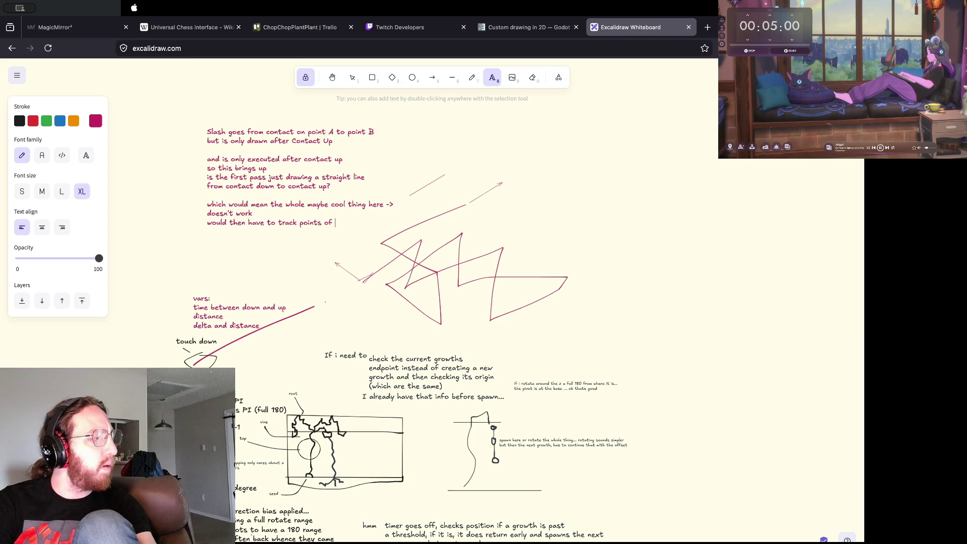
type(" re-angling")
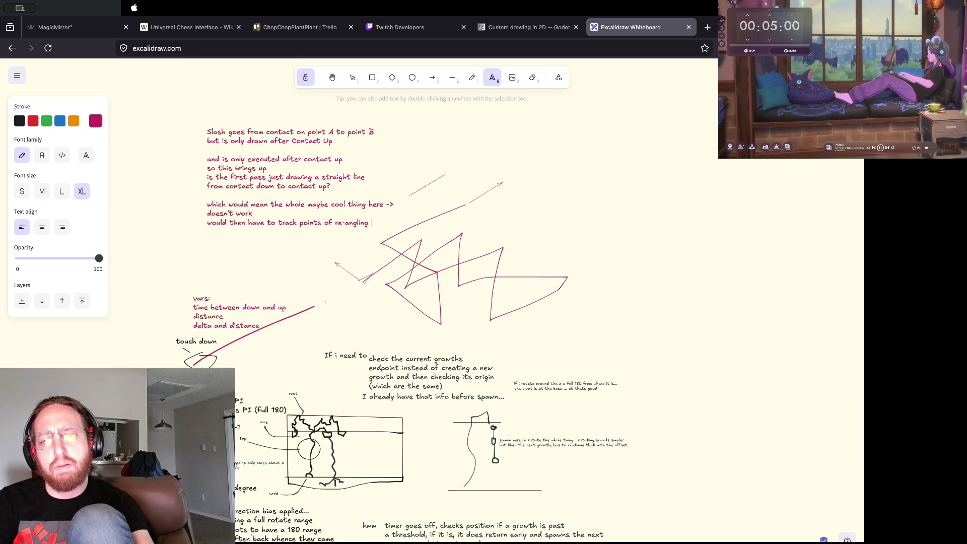
key("Return")
type("which i me")
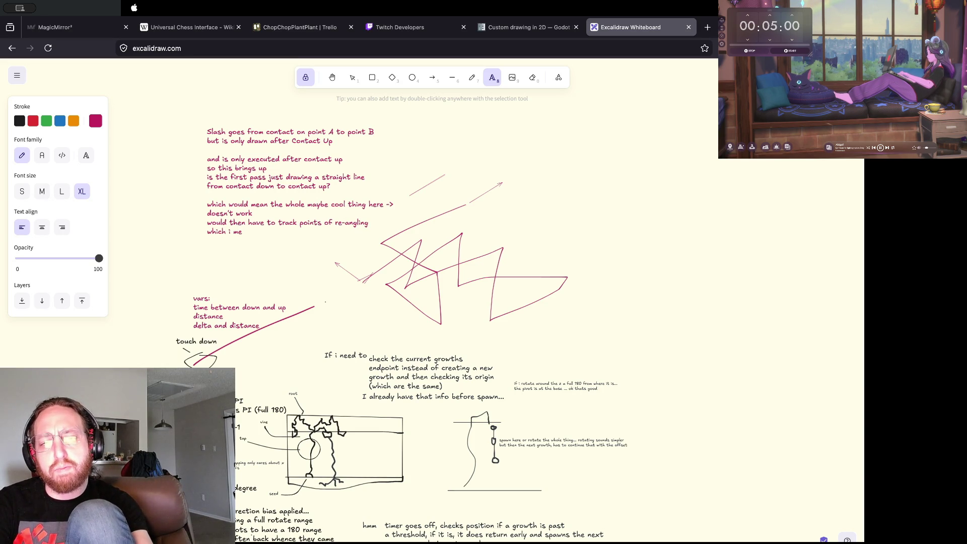
key("BackSpace")
type("ight need anyways")
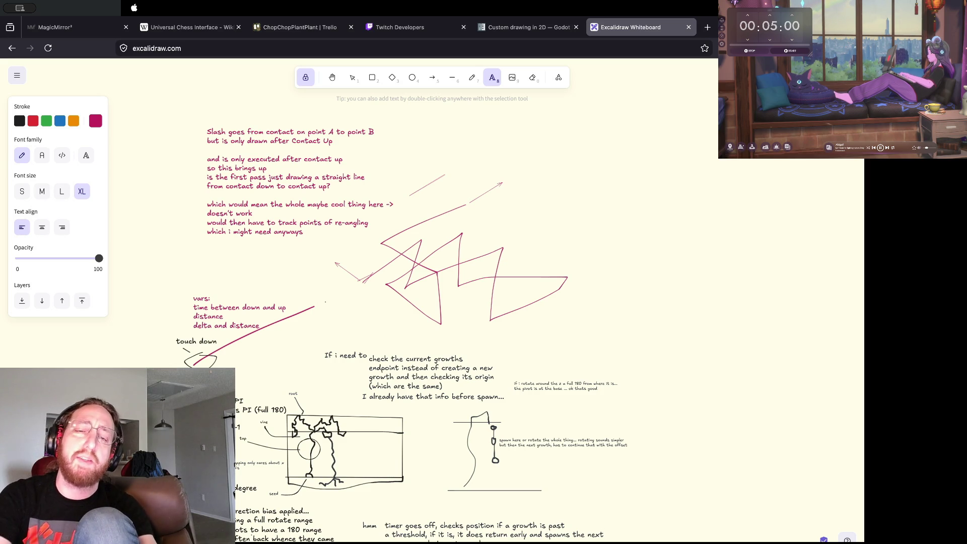
Try magenta as the stroke colour, then set it back to black.
left_click(207, 249)
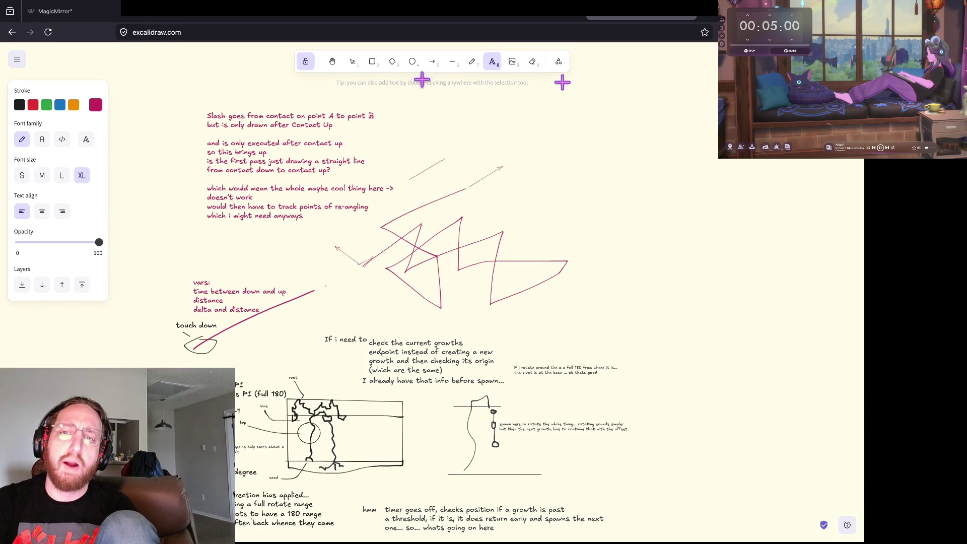
left_click(95, 105)
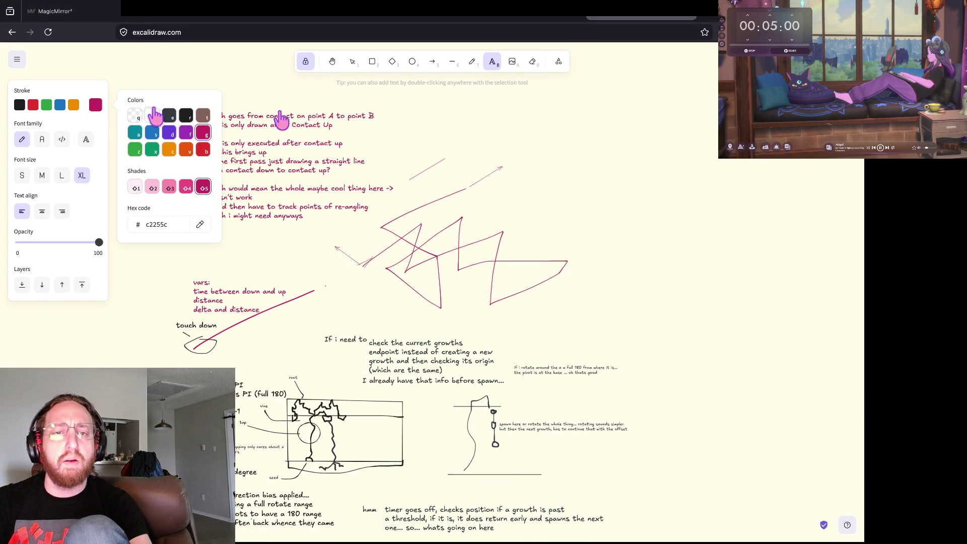
left_click(186, 115)
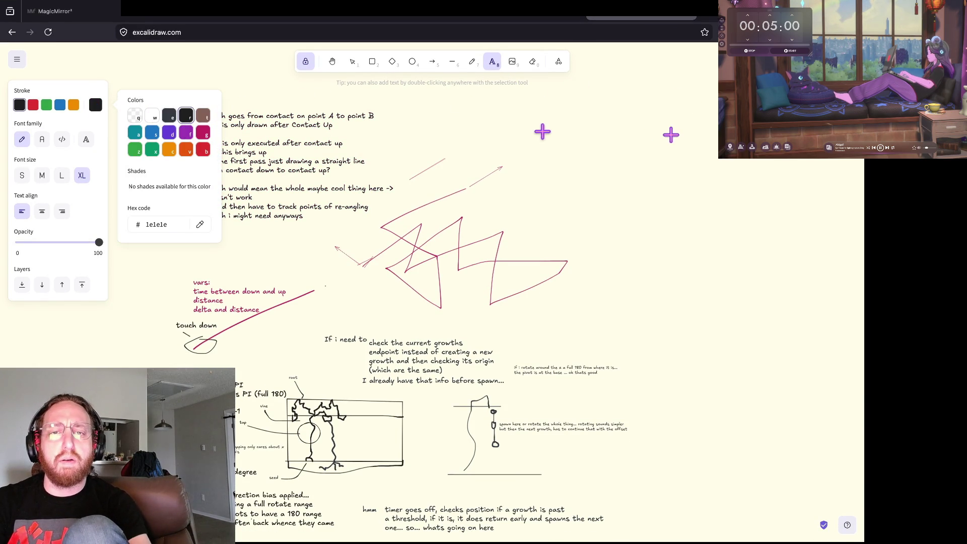
left_click(203, 132)
left_click(472, 62)
left_click(623, 144)
left_click(492, 61)
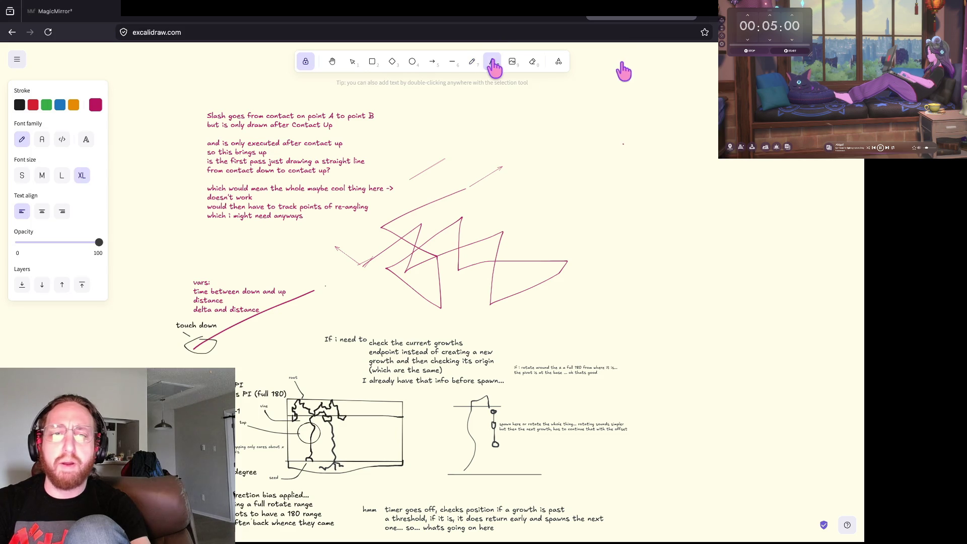
left_click(95, 105)
left_click(186, 115)
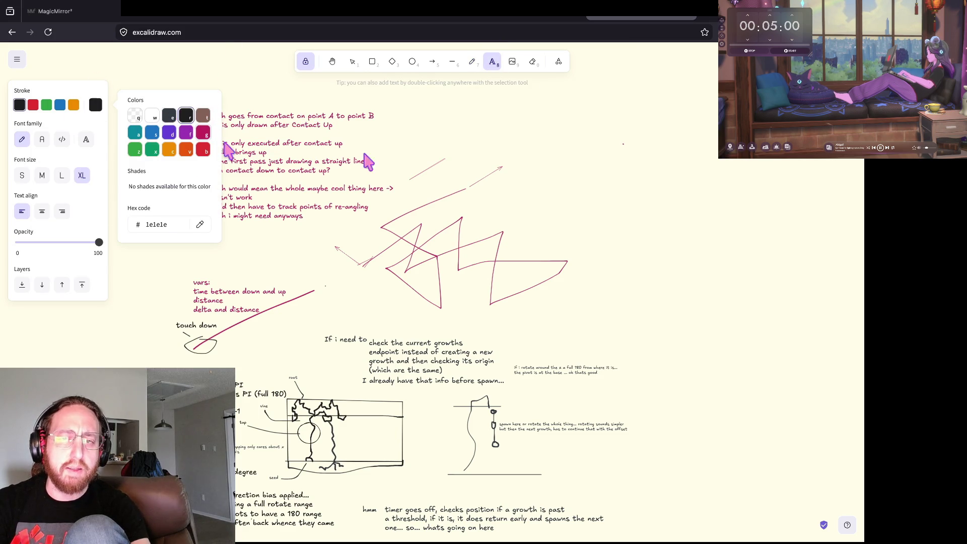
Start a black text note in the top-right area reading 'so'.
left_click(562, 150)
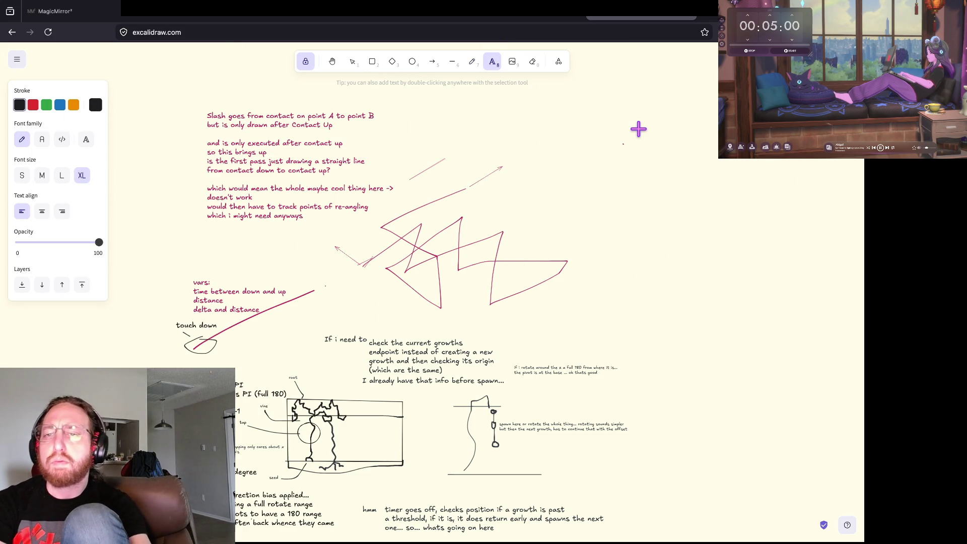
left_click(571, 108)
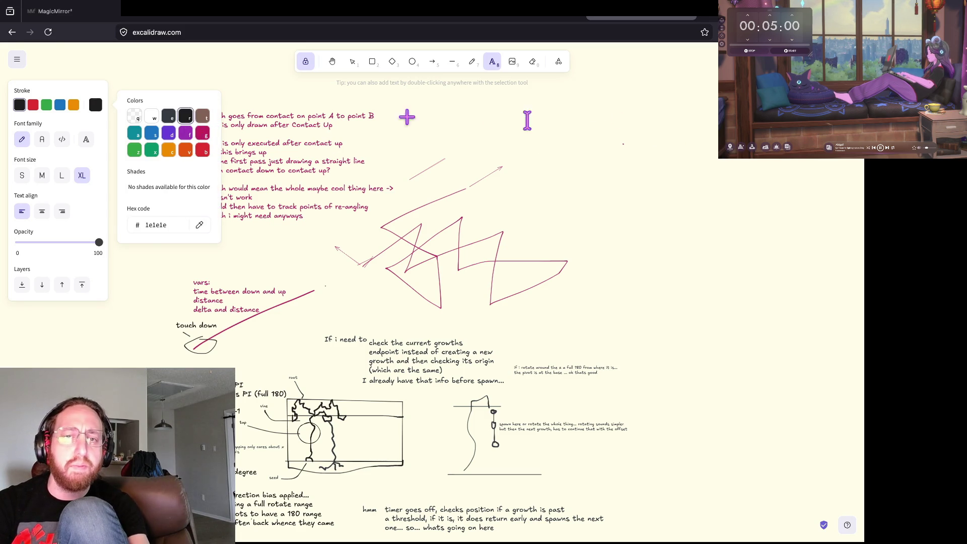
key("r")
left_click(542, 126)
type("so")
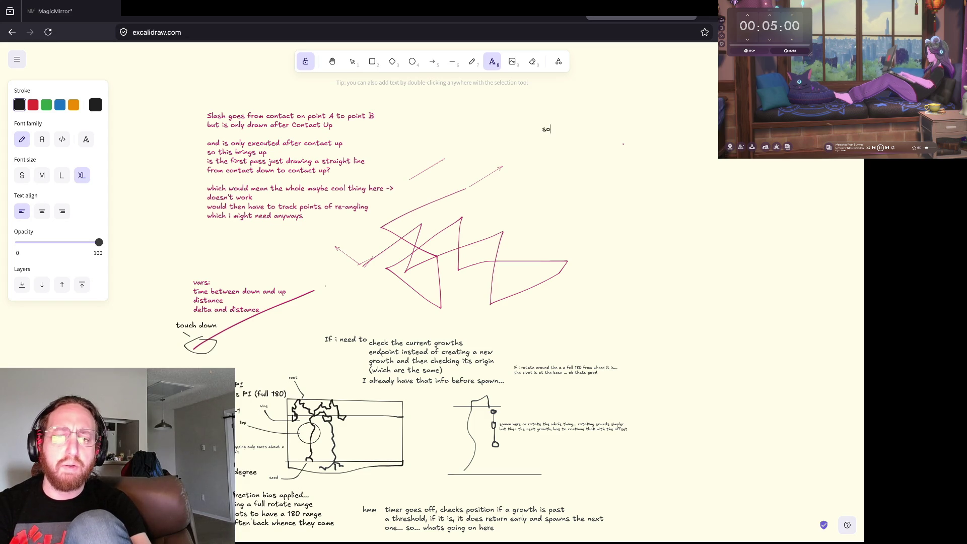
Type '... summary', 'Point A draw line to Point B' and 'Down, Up, EZ', then switch to Godot.
type(".... ")
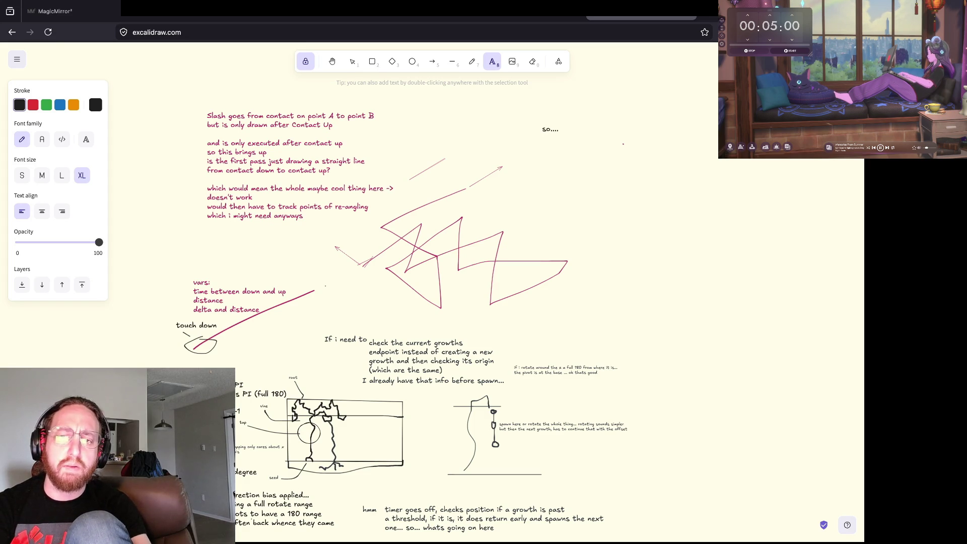
type("summary")
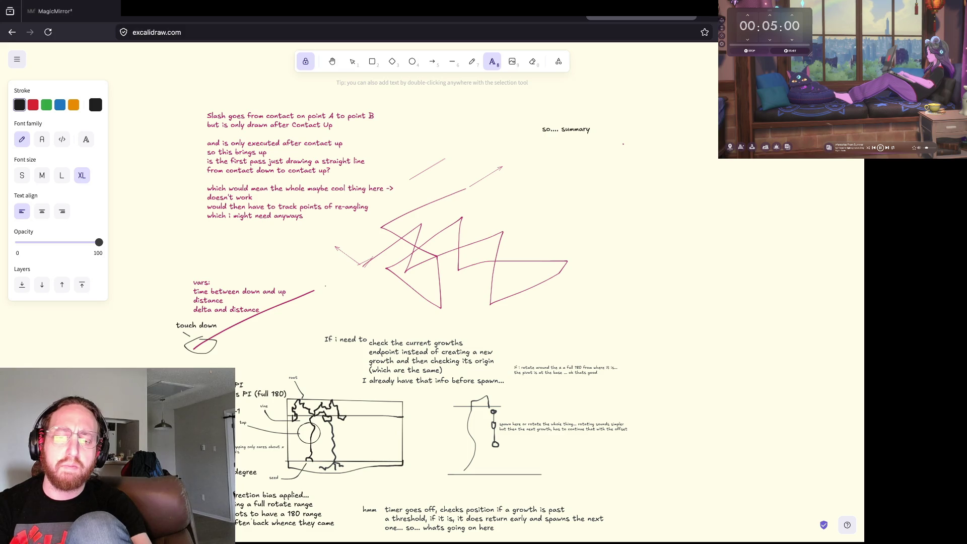
key("Return")
type("Point A")
key("BackSpace")
type("drw")
key("BackSpace")
type("aw line to Point B ")
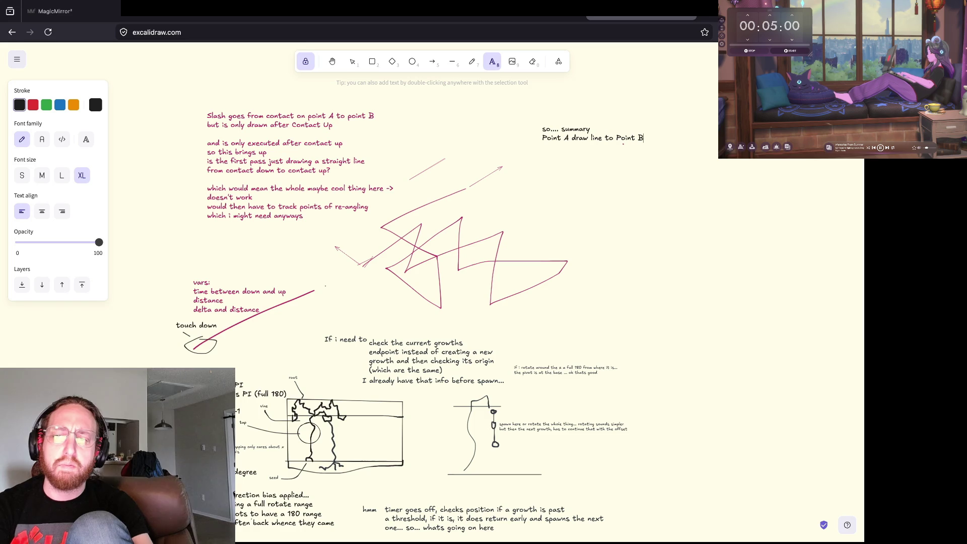
type("Down, Up")
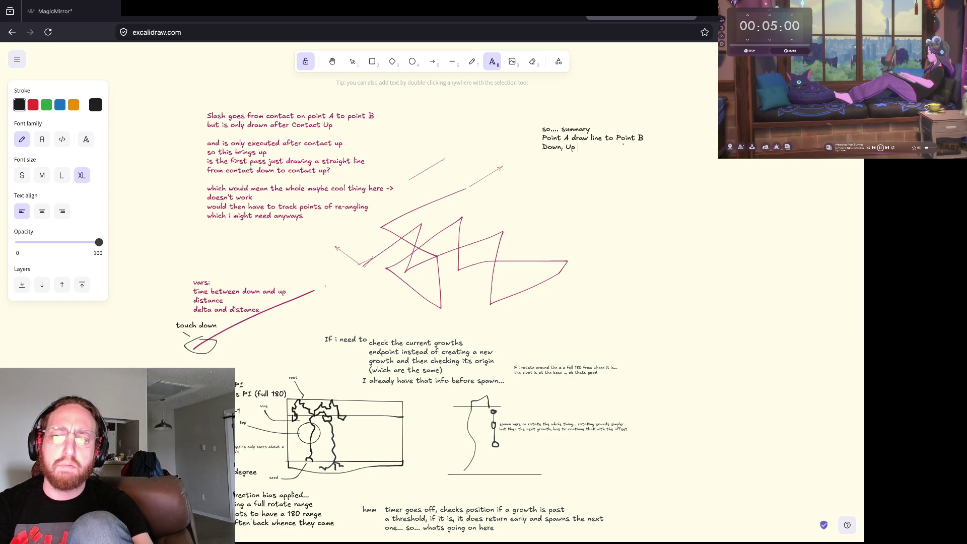
type(", EZ")
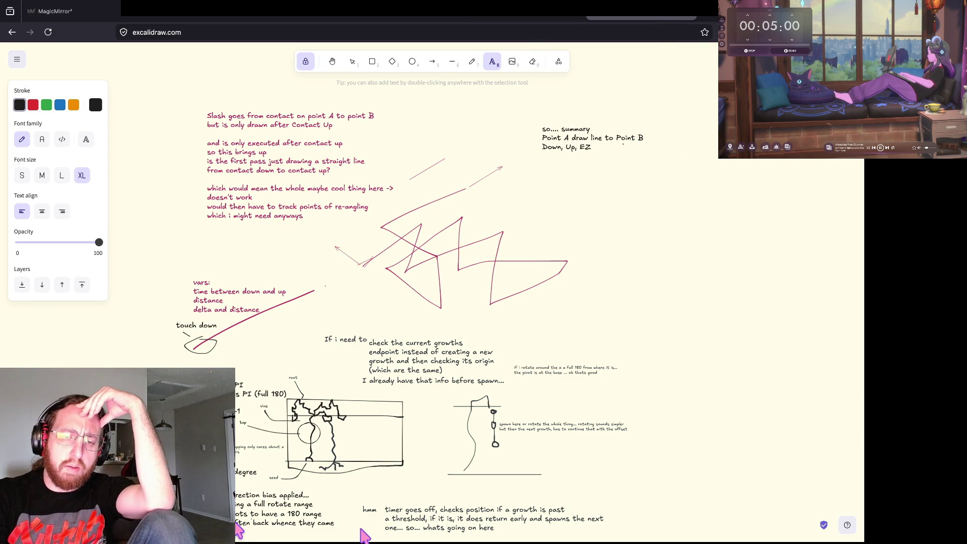
key("super+Tab")
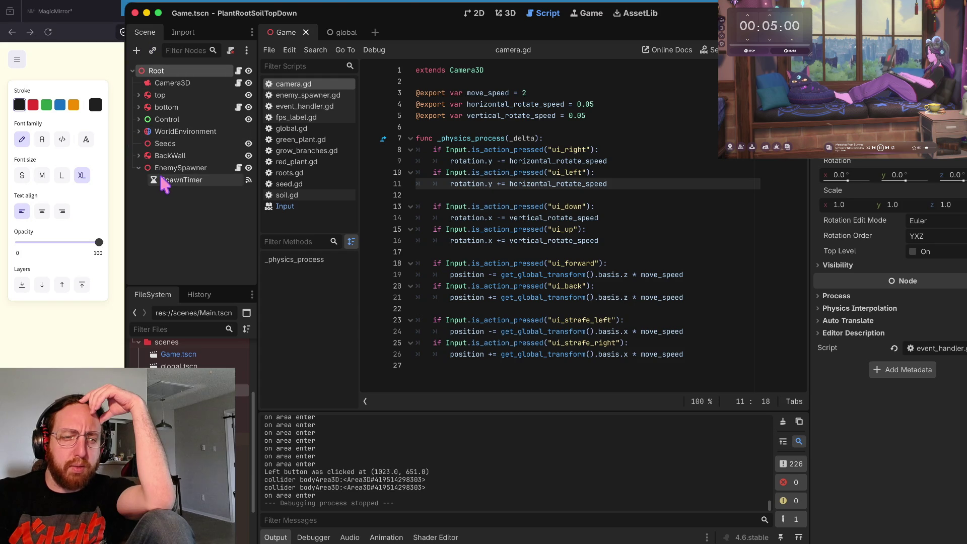
Collapse EnemySpawner in the Scene dock and open event_handler.gd, scrolling down through it.
left_click(138, 164)
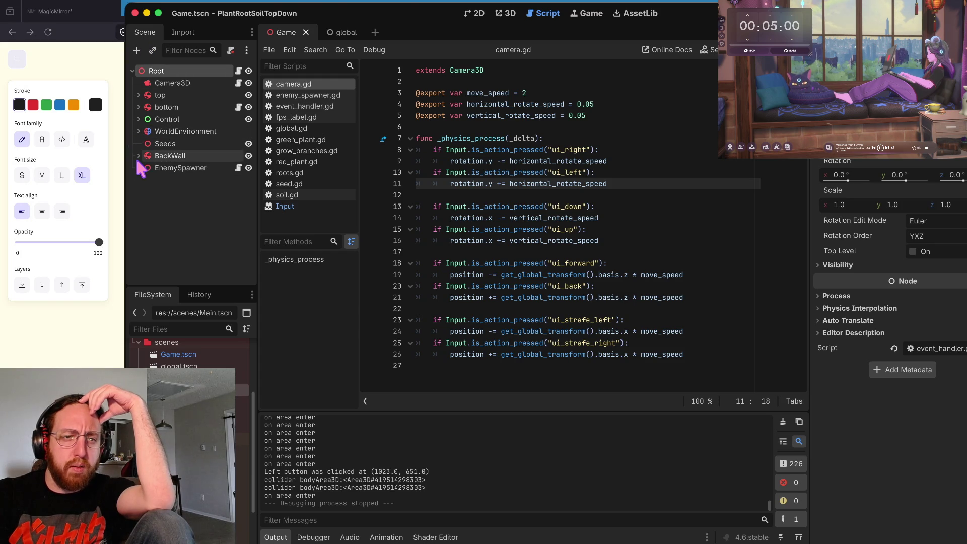
left_click(328, 113)
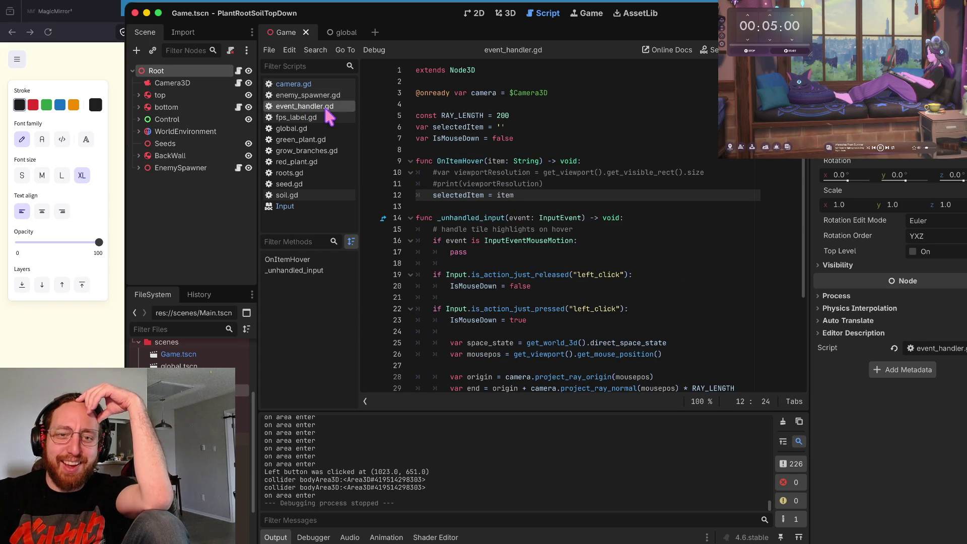
left_click(550, 149)
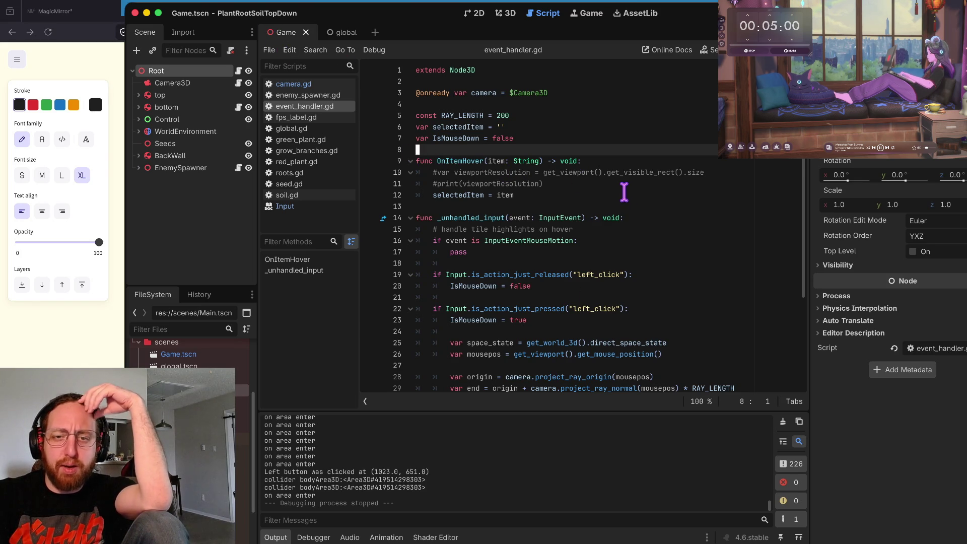
scroll(604, 186, "down", 5)
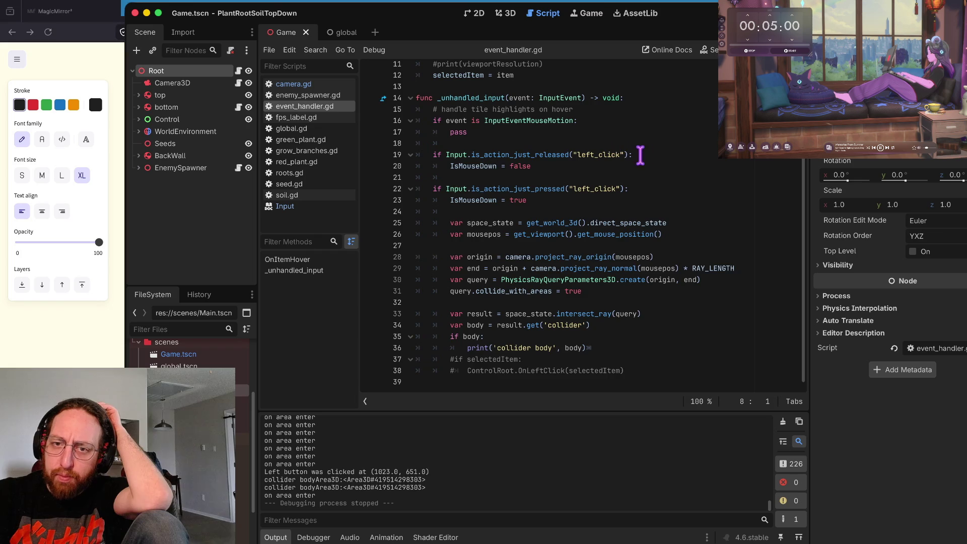
left_click_drag(634, 157, 485, 159)
left_click(516, 195)
double_click(516, 195)
double_click(541, 160)
left_click_drag(530, 160, 557, 158)
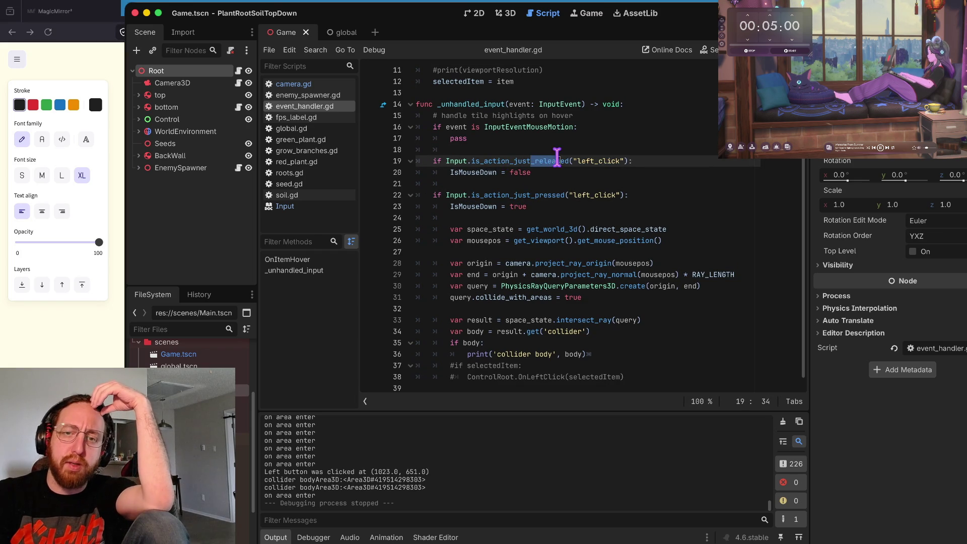
left_click(562, 160)
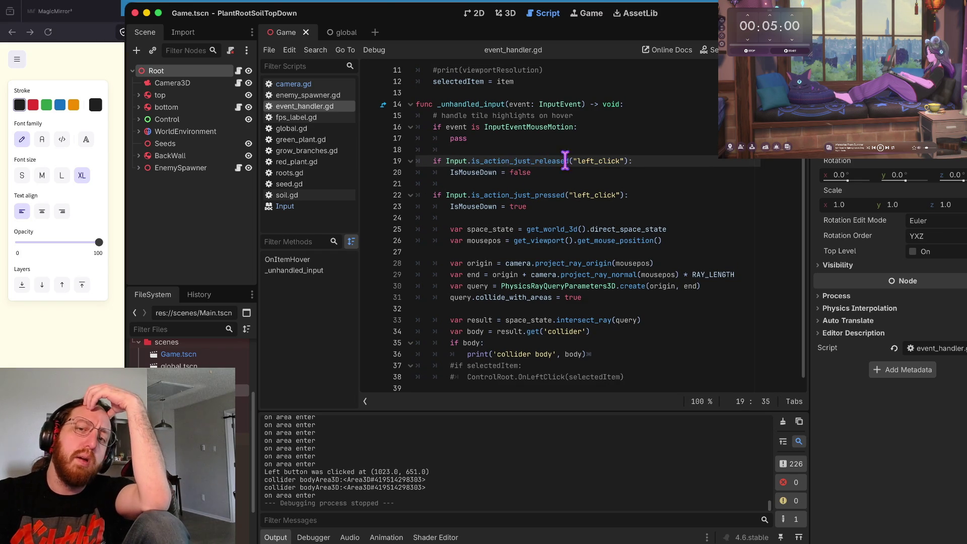
scroll(545, 183, "down", 1)
scroll(545, 183, "down", 1)
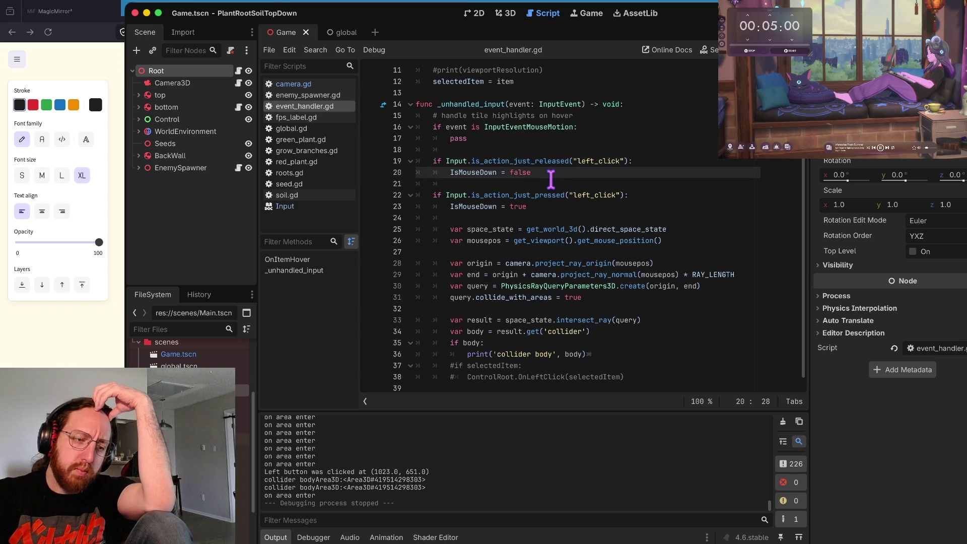
scroll(551, 178, "down", 1)
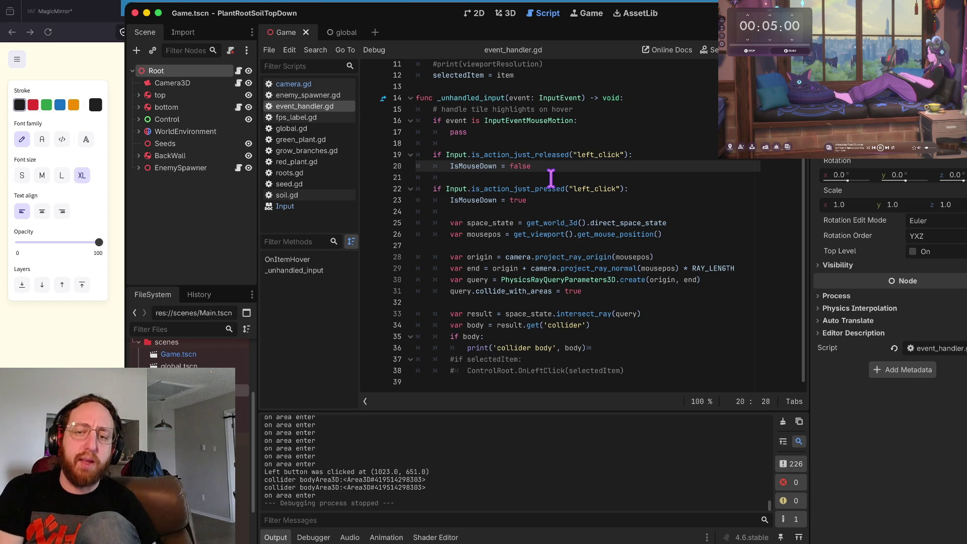
scroll(553, 189, "up", 1)
left_click(566, 183)
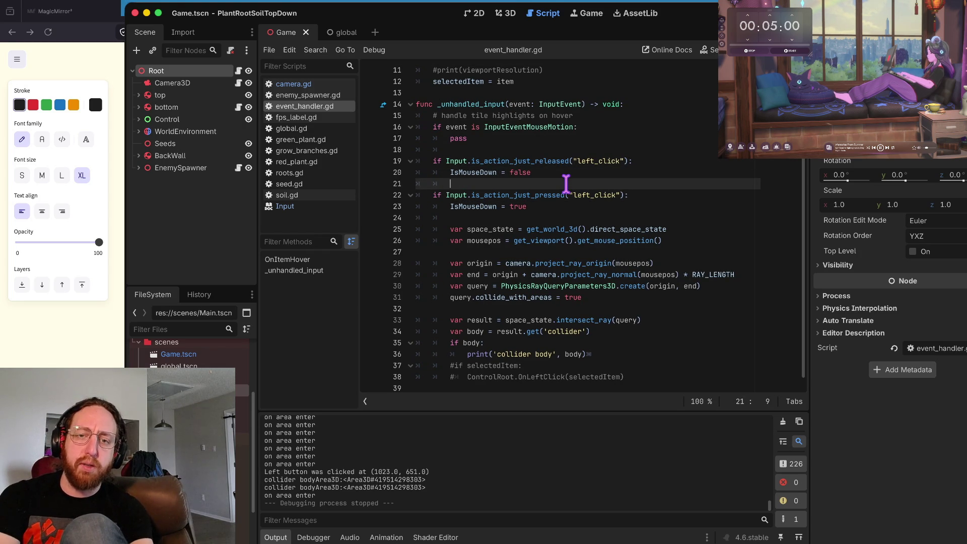
key("Down")
key("Up")
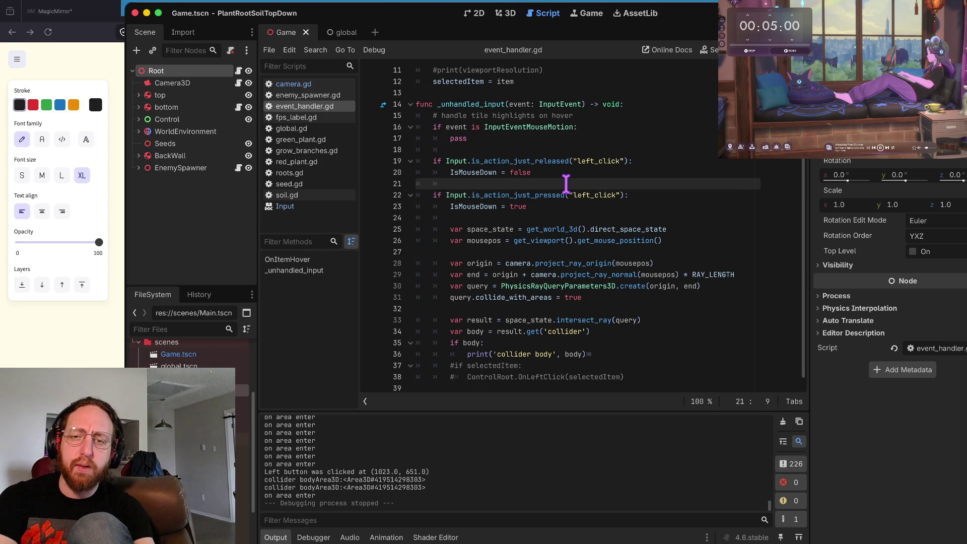
key("Down")
key("Down")
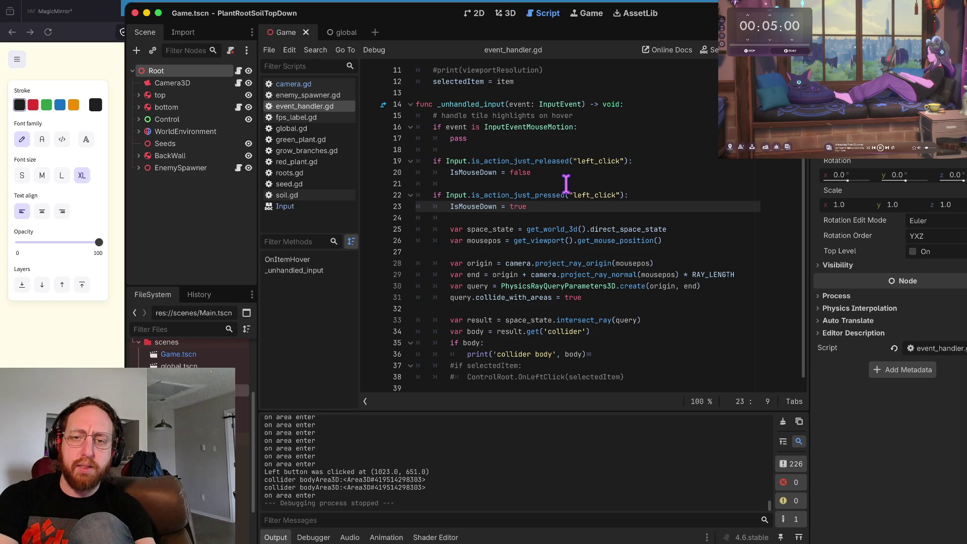
key("Down")
key("Down")
key("Down")
key("Up")
key("Up")
key("Down")
key("Down")
key("Up")
key("Up")
key("Up")
key("Up")
key("Down")
key("Up")
key("Down")
key("Down")
key("Down")
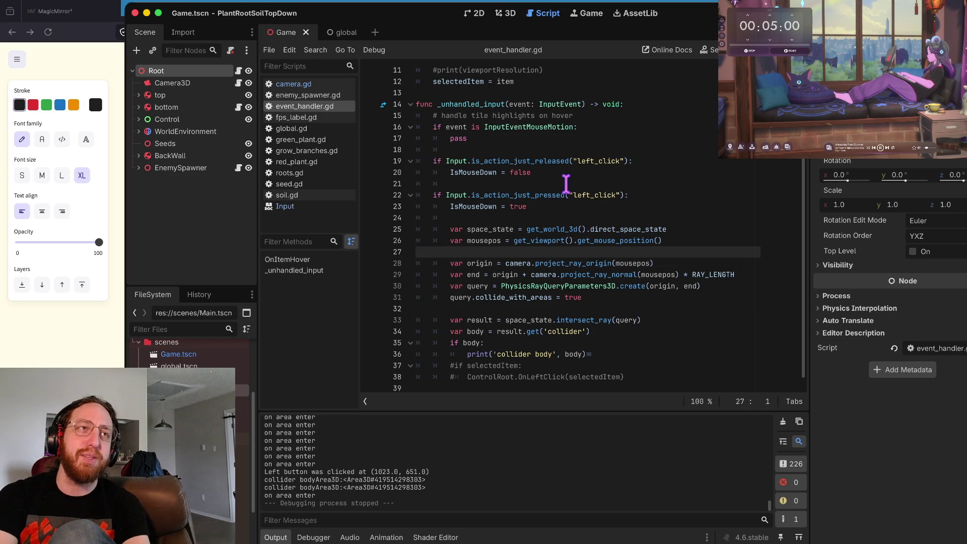
key("Up")
key("Up")
key("Up")
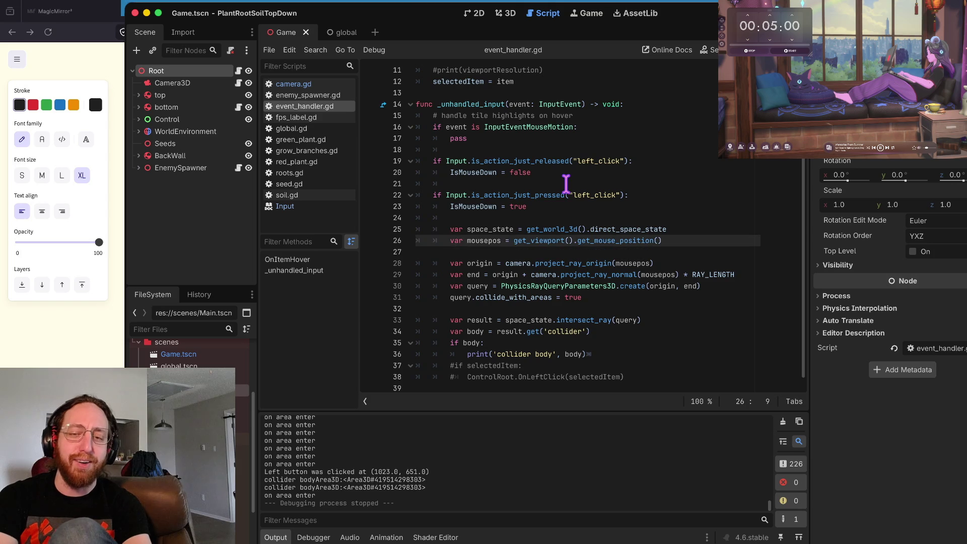
key("Down")
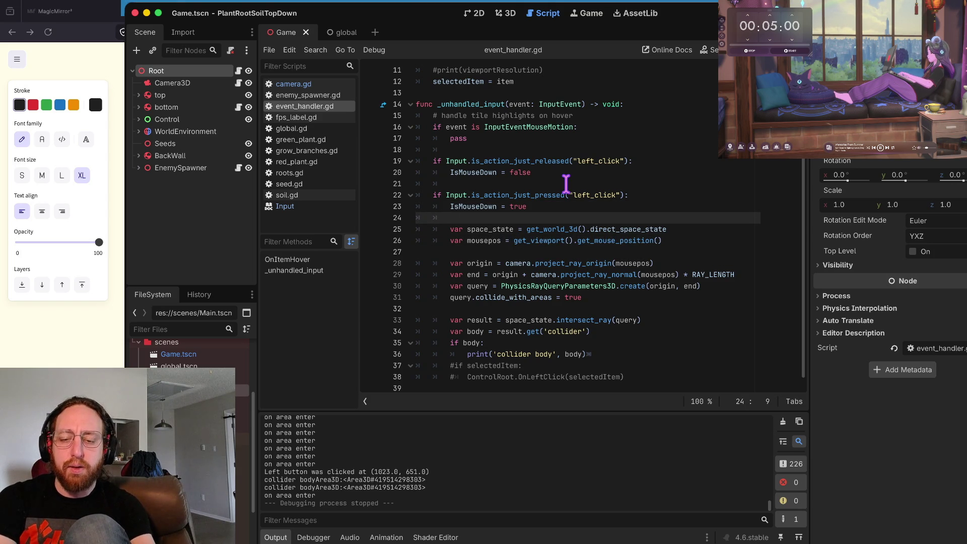
key("Down")
key("Down")
key("Down")
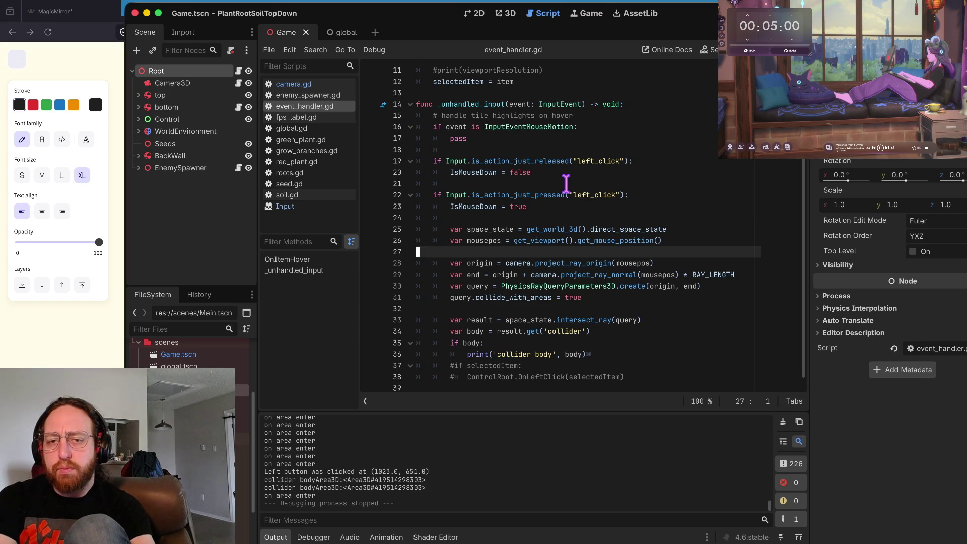
key("Down")
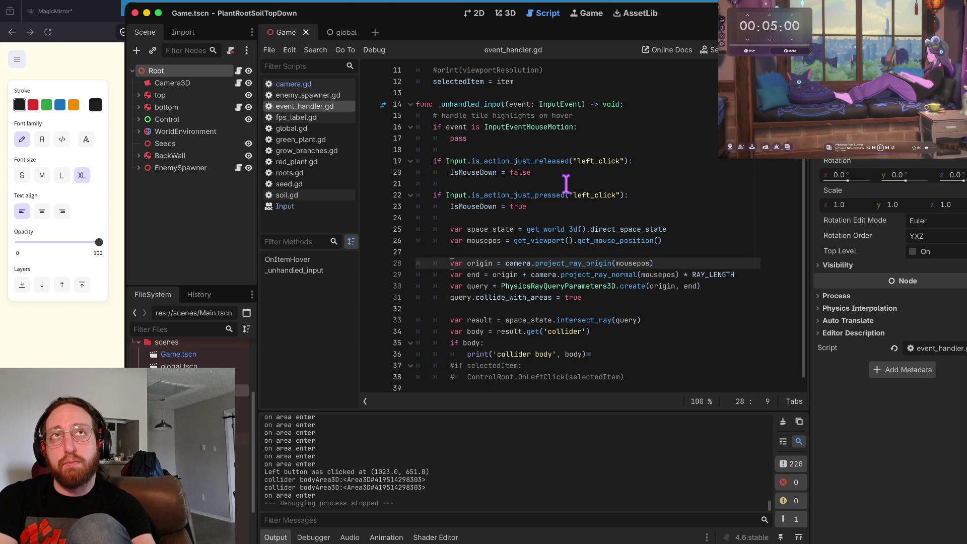
key("Up")
key("Up")
key("Down")
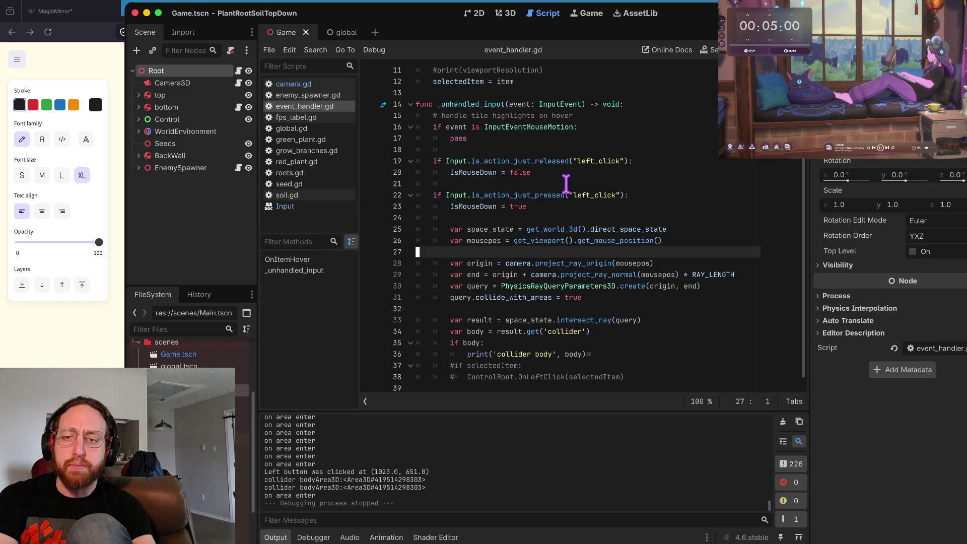
key("Down")
key("Down")
key("Down")
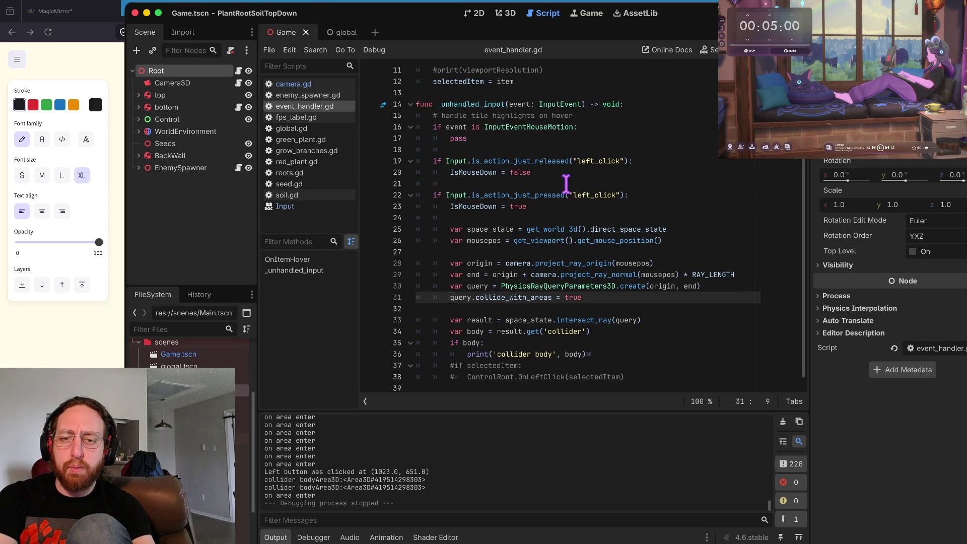
key("ctrl+Right")
key("ctrl+Right")
key("ctrl+Right")
key("Down")
key("Up")
key("Up")
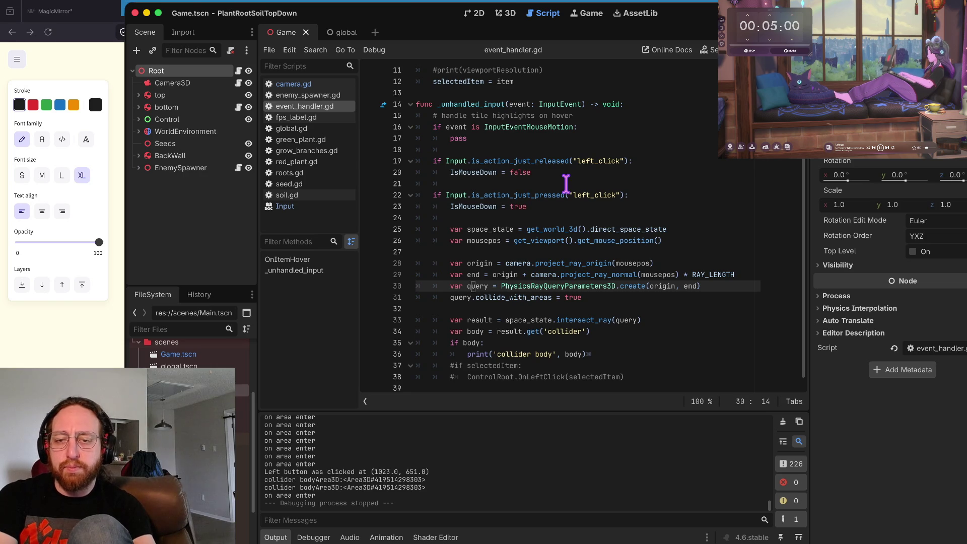
key("Right")
key("Right")
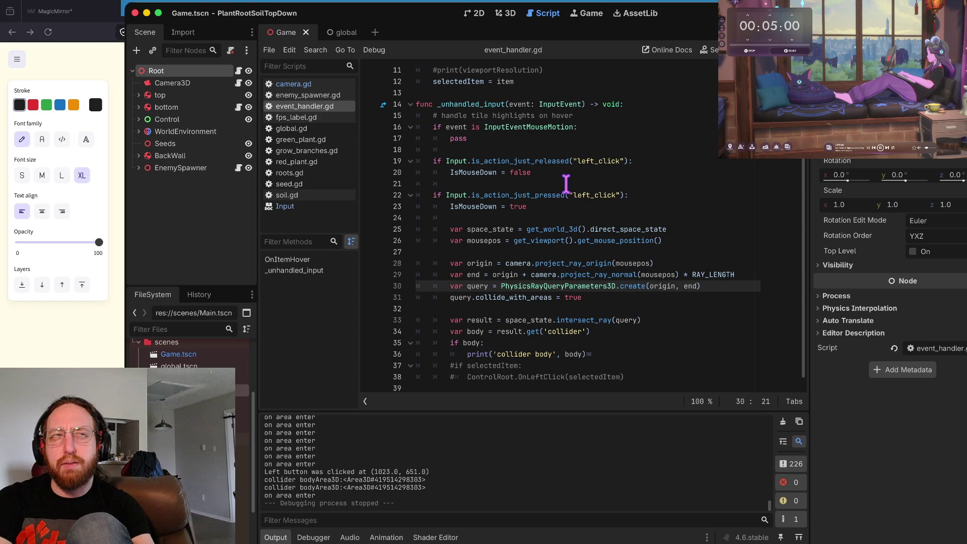
key("ctrl+Right")
key("ctrl+Right")
key("ctrl+Left")
key("ctrl+Left")
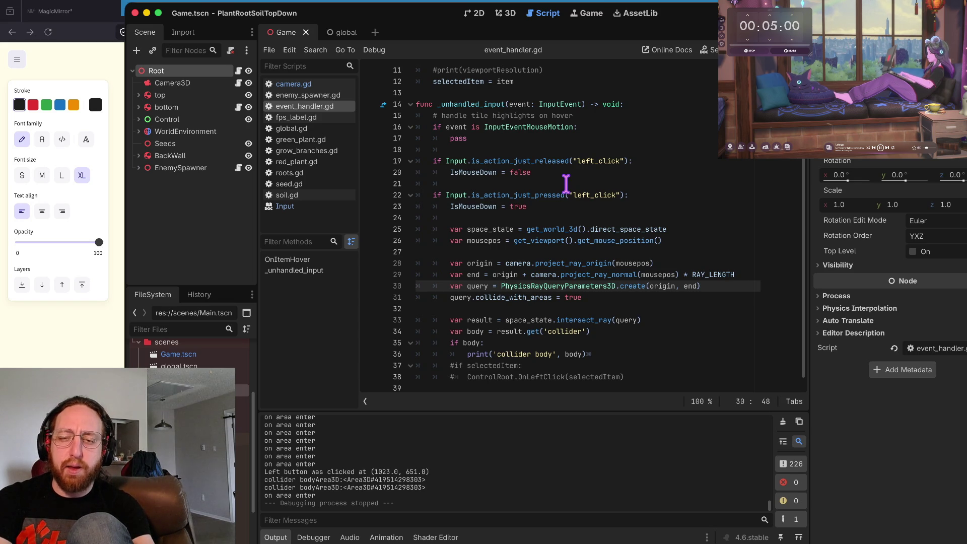
key("Down")
key("Down")
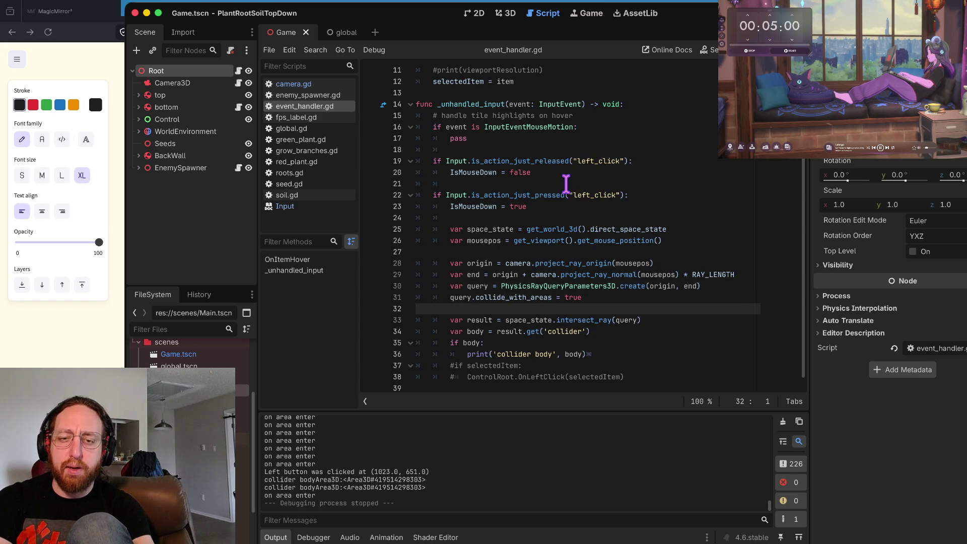
key("Down")
key("Down")
key("Down")
key("Down")
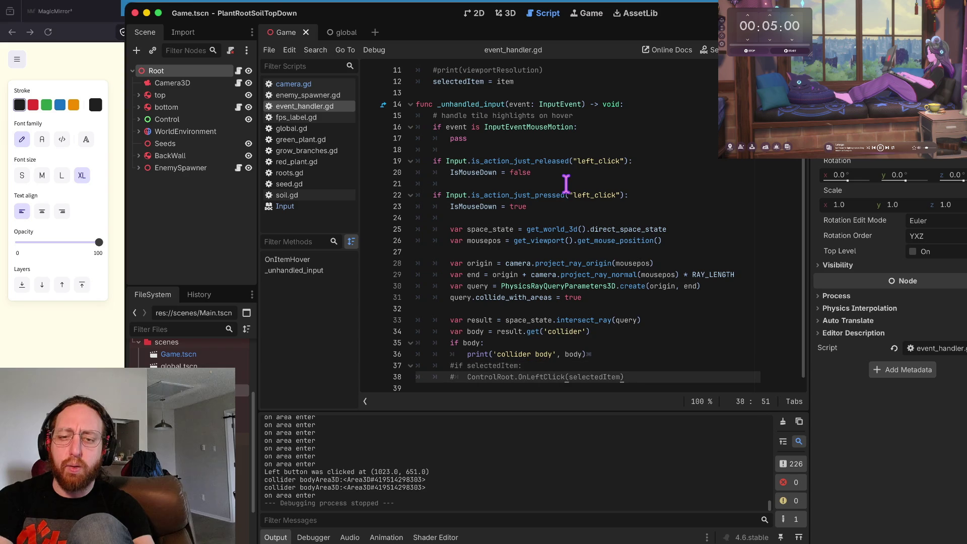
key("Down")
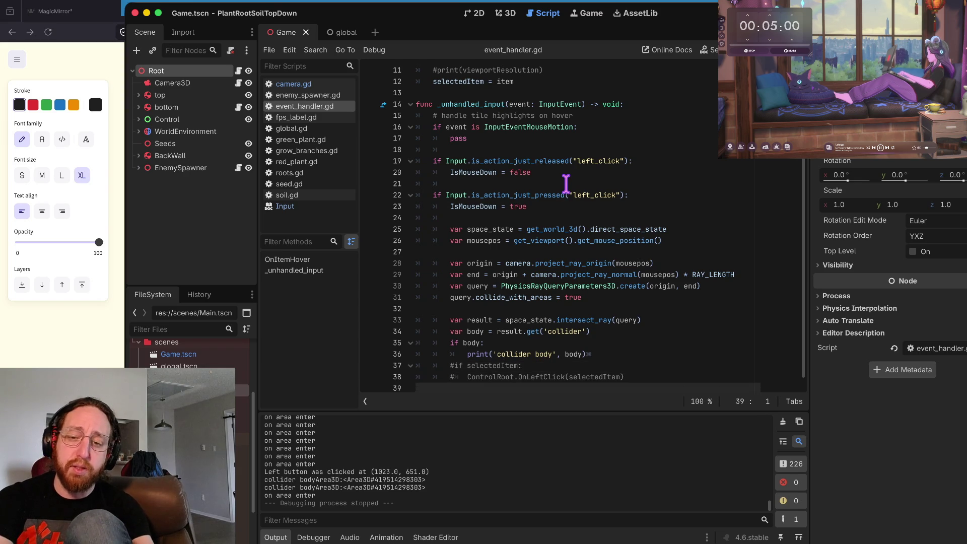
key("Up")
key("Up")
key("Up")
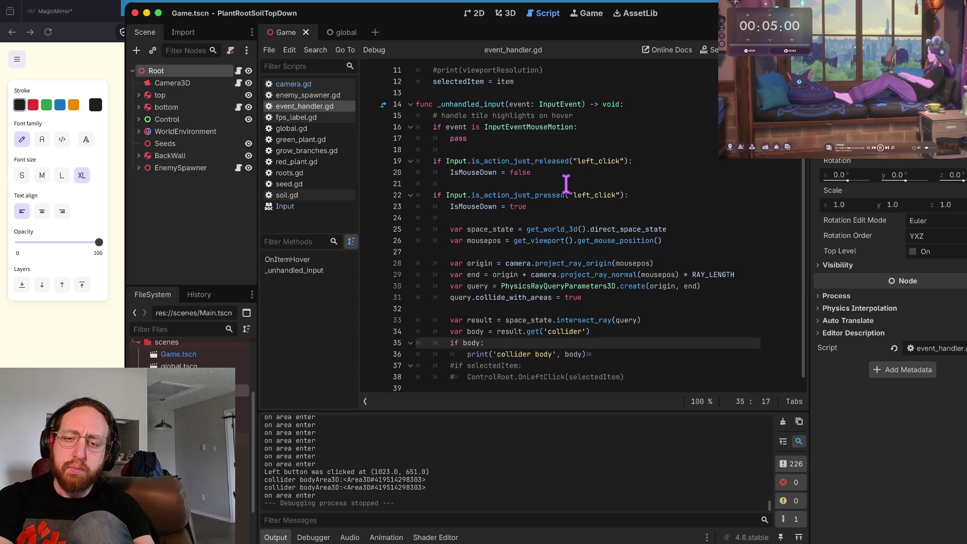
key("Up")
key("Up")
key("Up")
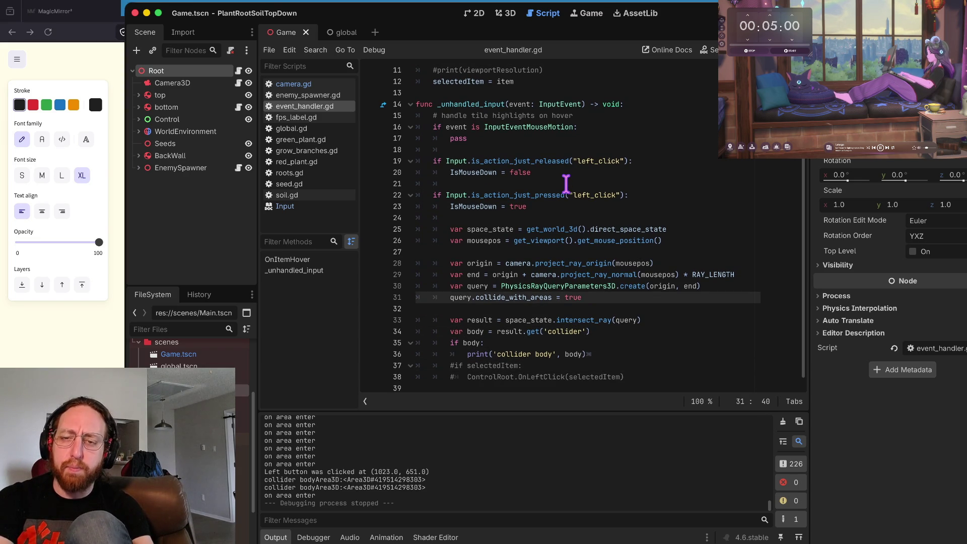
key("End")
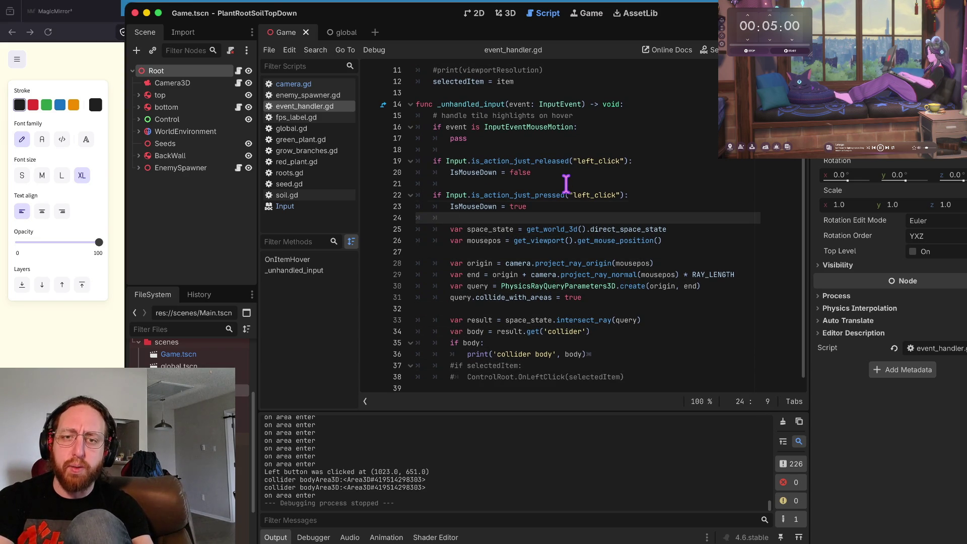
key("Up")
key("Up")
key("Up")
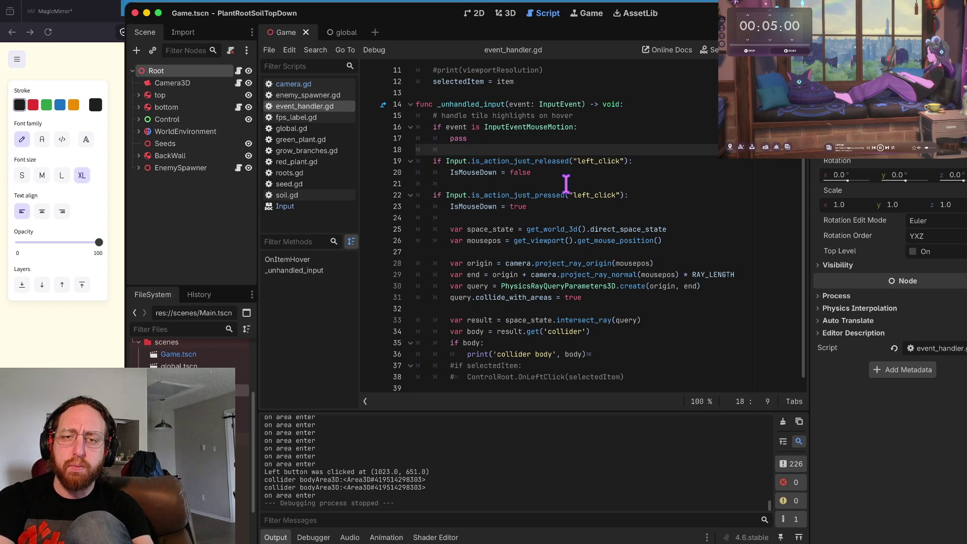
key("Up")
key("Down")
key("Up")
key("Down")
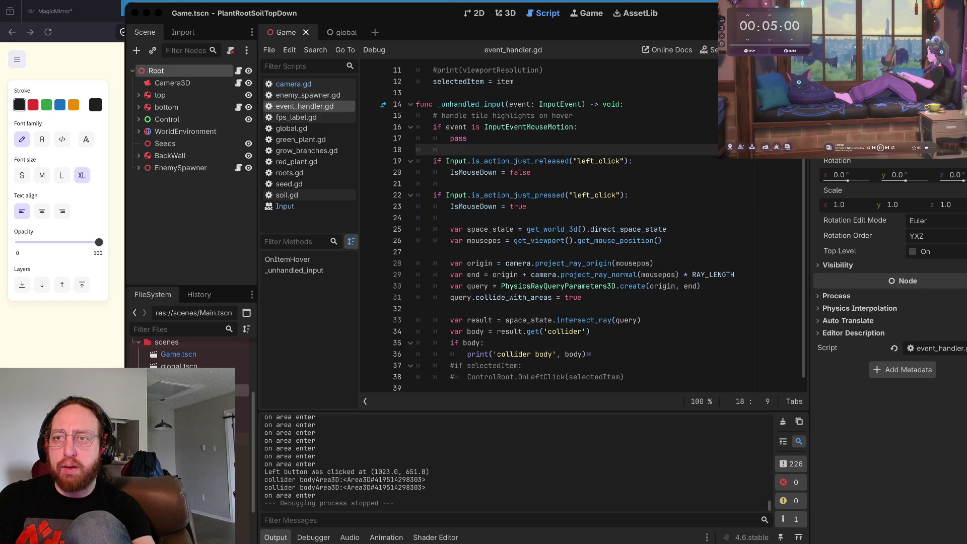
key("super+Tab")
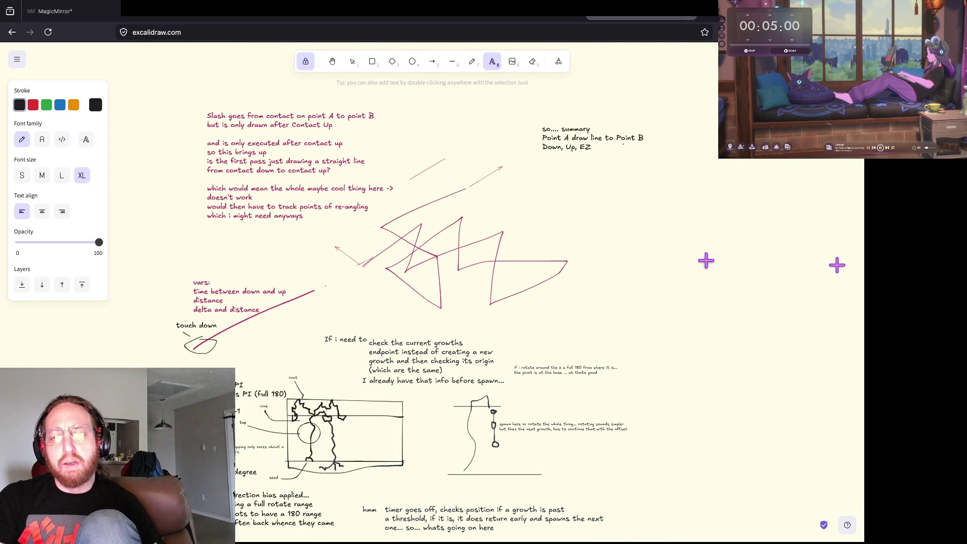
scroll(818, 250, "down", 2)
scroll(826, 257, "up", 3)
scroll(837, 266, "right", 2)
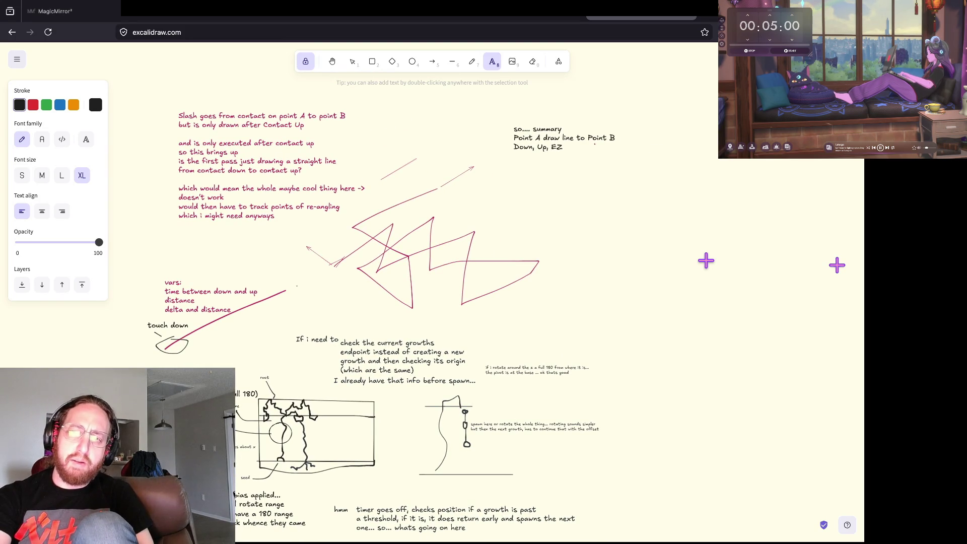
scroll(316, 116, "right", 1)
scroll(316, 116, "down", 1)
scroll(317, 116, "right", 1)
scroll(316, 116, "down", 1)
scroll(316, 115, "up", 2)
scroll(317, 115, "right", 1)
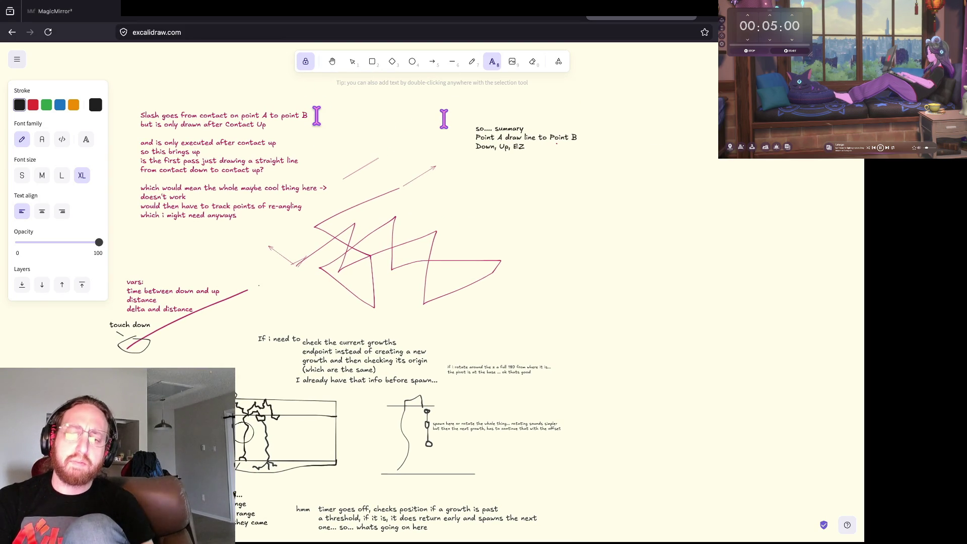
key("super+Tab")
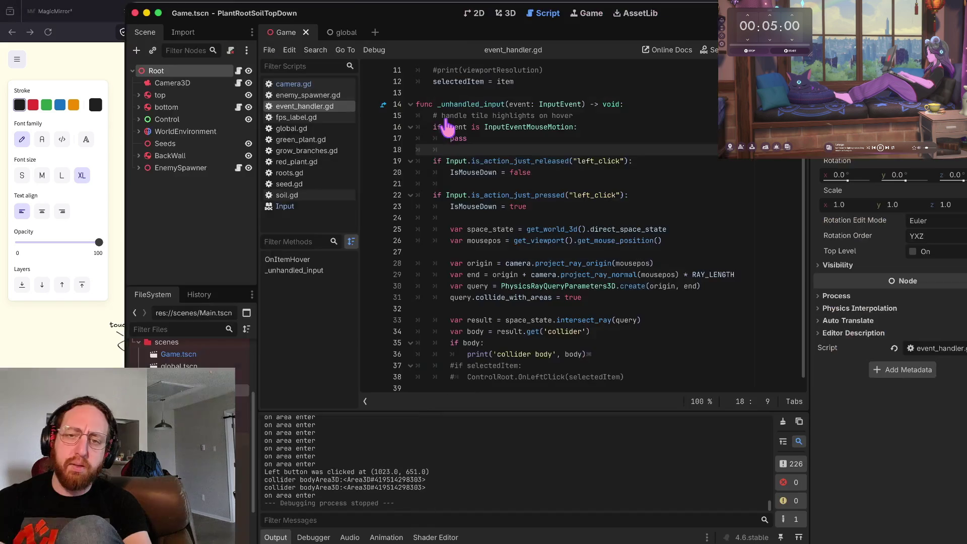
Run the project and plant seeds at several spots across the field.
key("super+b")
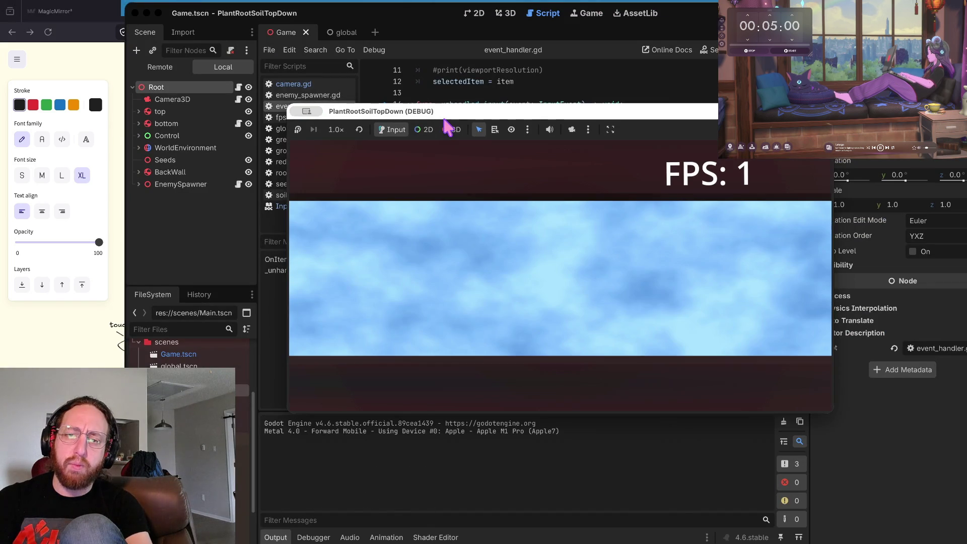
left_click(457, 319)
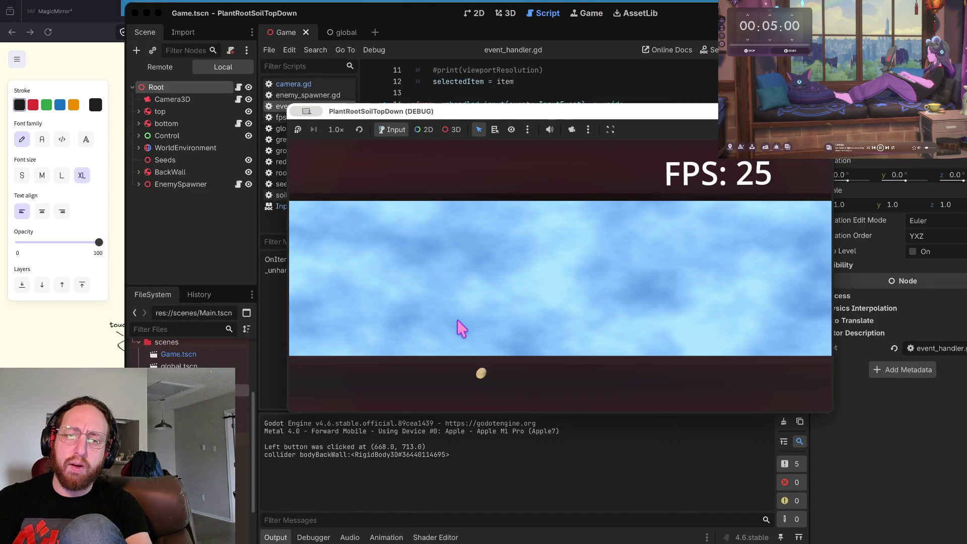
left_click(572, 272)
left_click(682, 269)
left_click(546, 282)
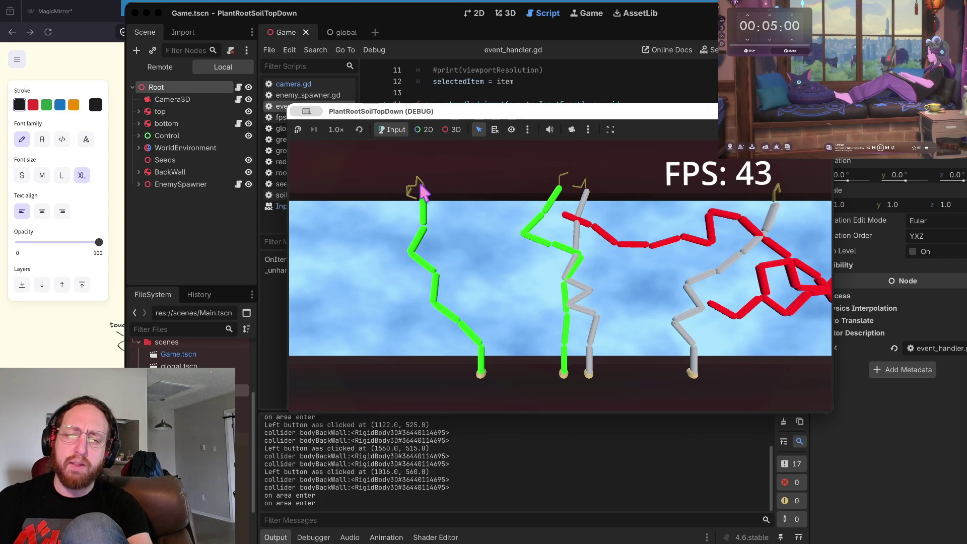
left_click(533, 232)
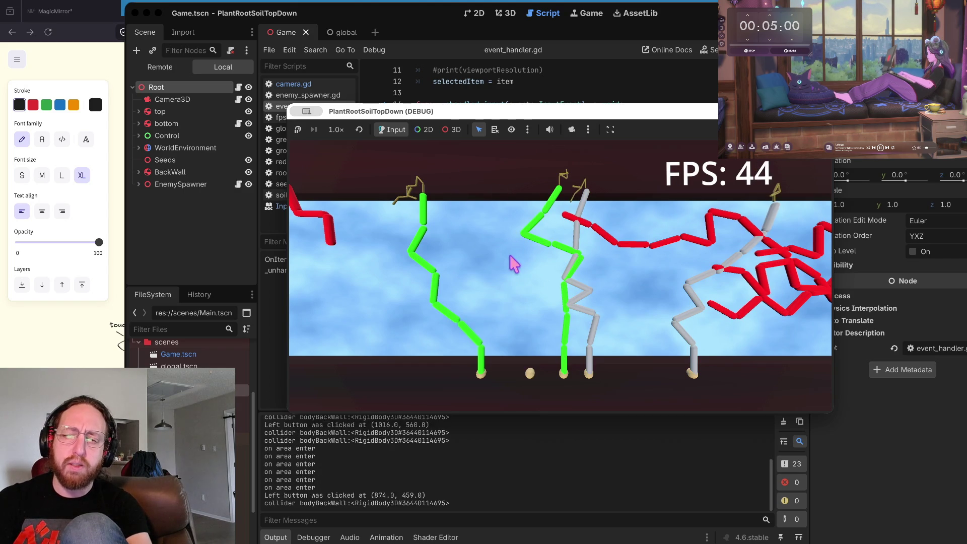
left_click(430, 250)
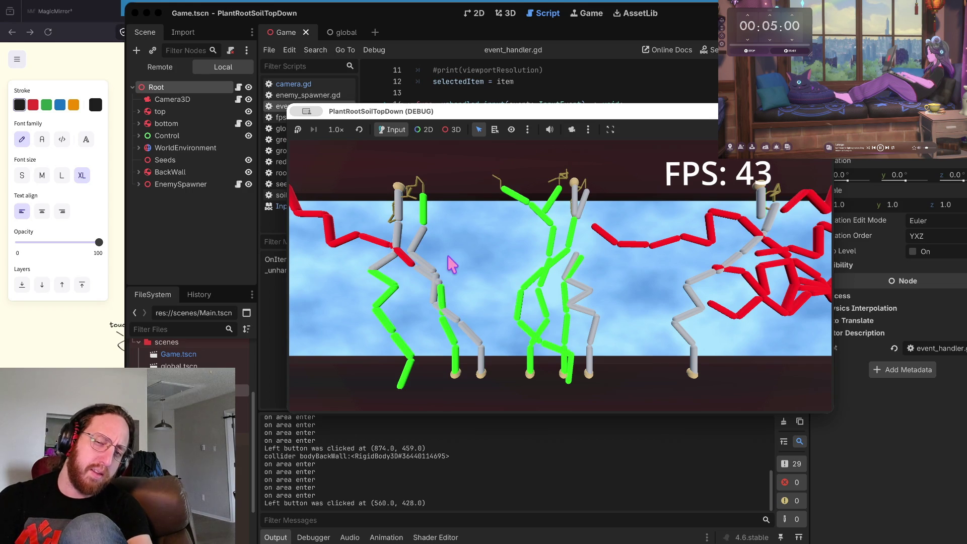
left_click(447, 257)
Plant more seeds around the centre, lower left and right side of the field.
left_click(468, 250)
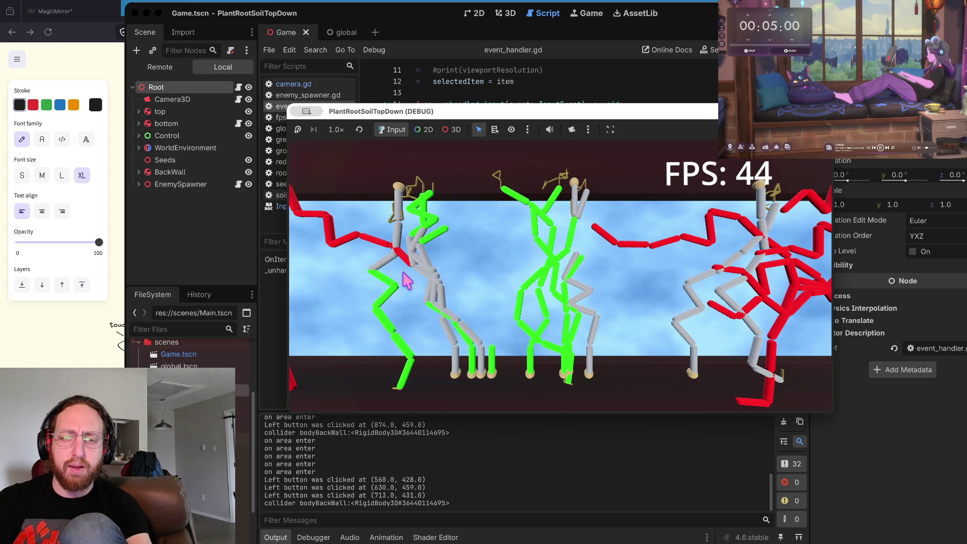
left_click(470, 233)
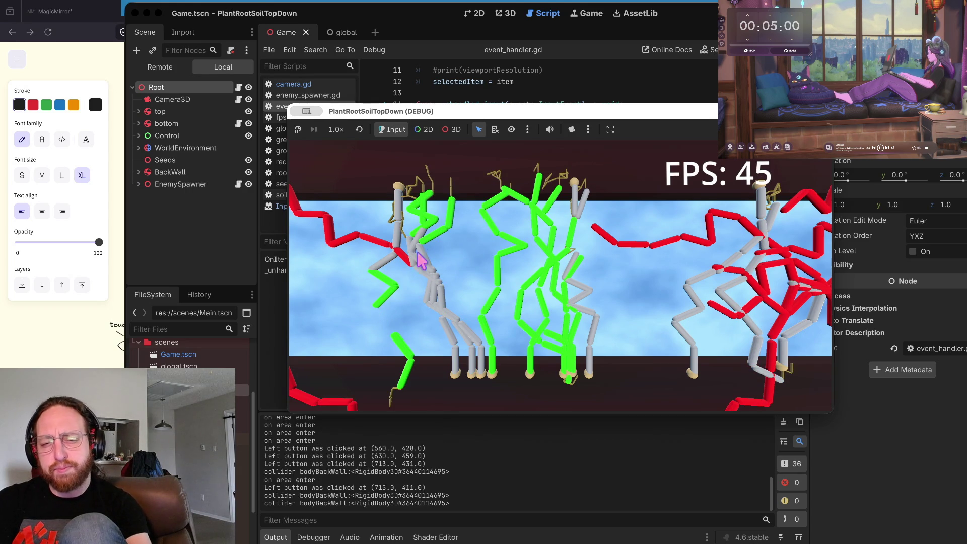
left_click(334, 307)
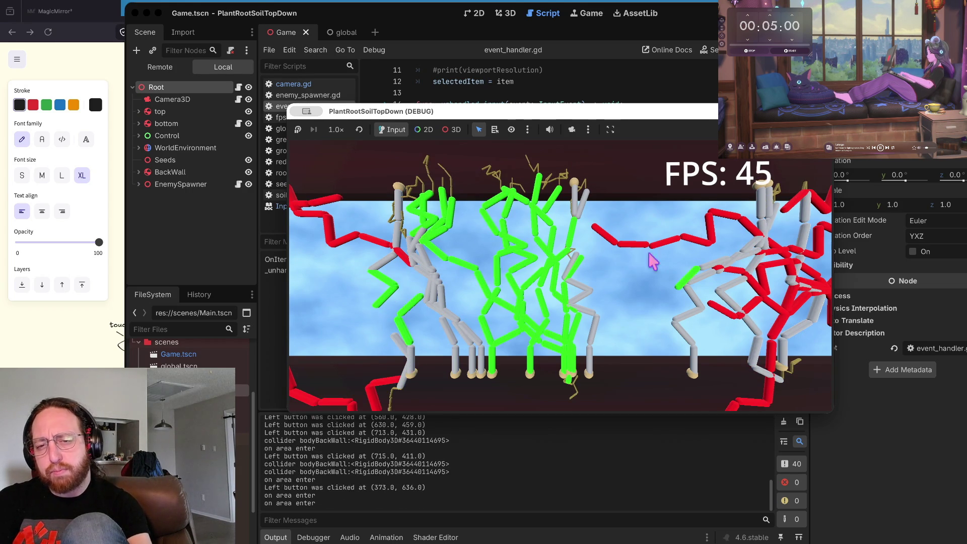
left_click(617, 282)
left_click(469, 235)
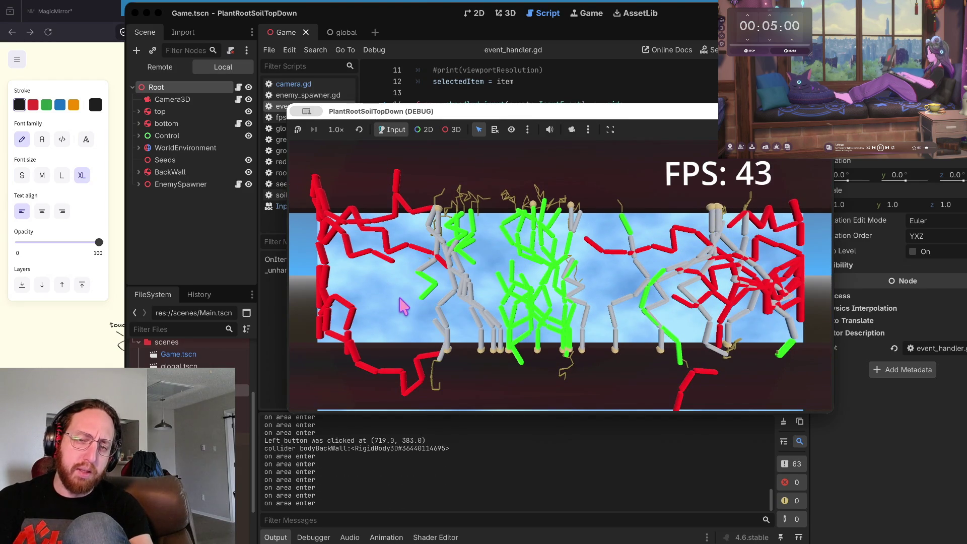
left_click(393, 270)
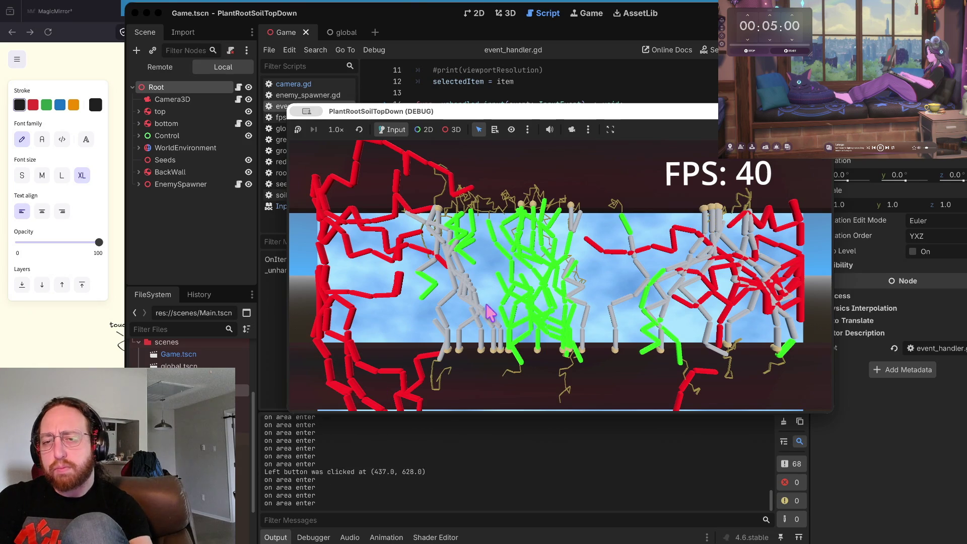
left_click(594, 280)
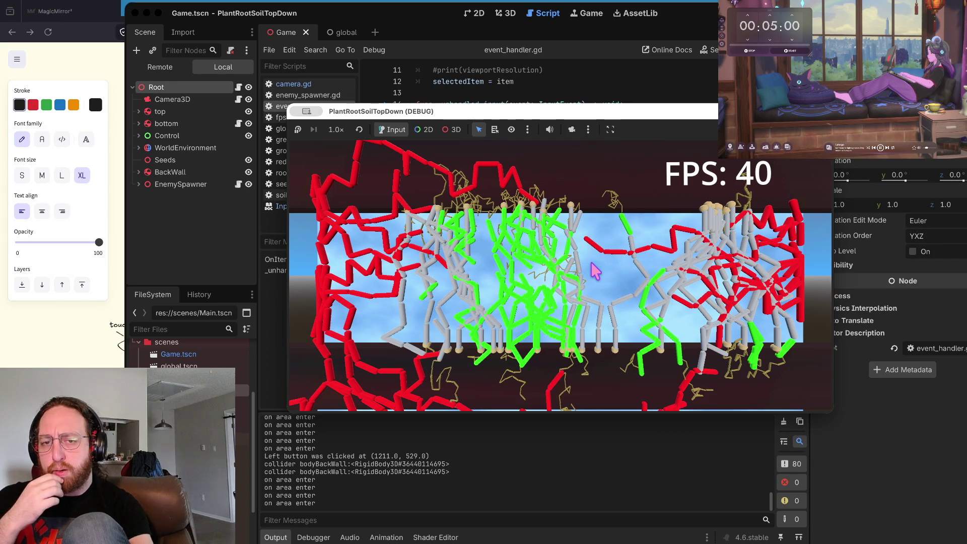
scroll(595, 270, "down", 3)
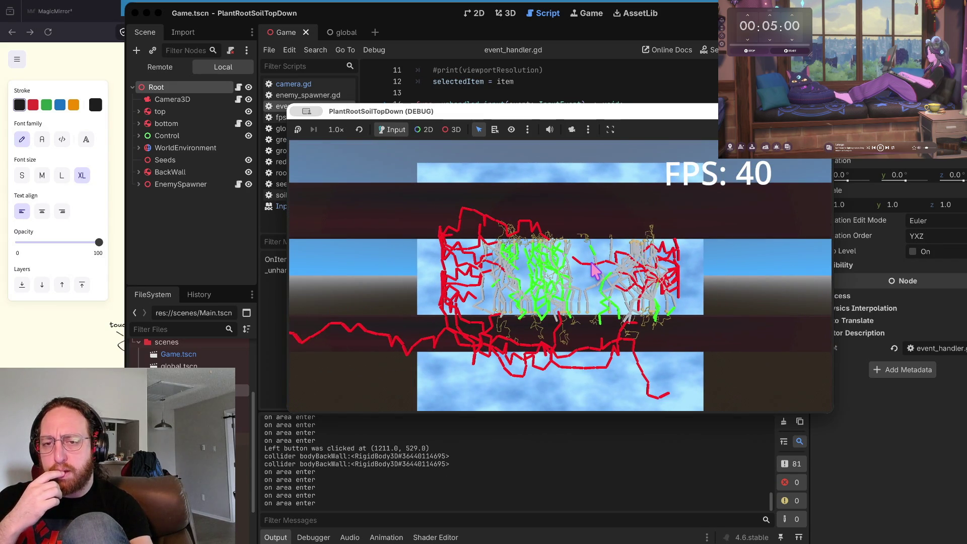
Scroll the output to follow the repeated 'on area enter' messages as the roots grow.
scroll(594, 270, "up", 4)
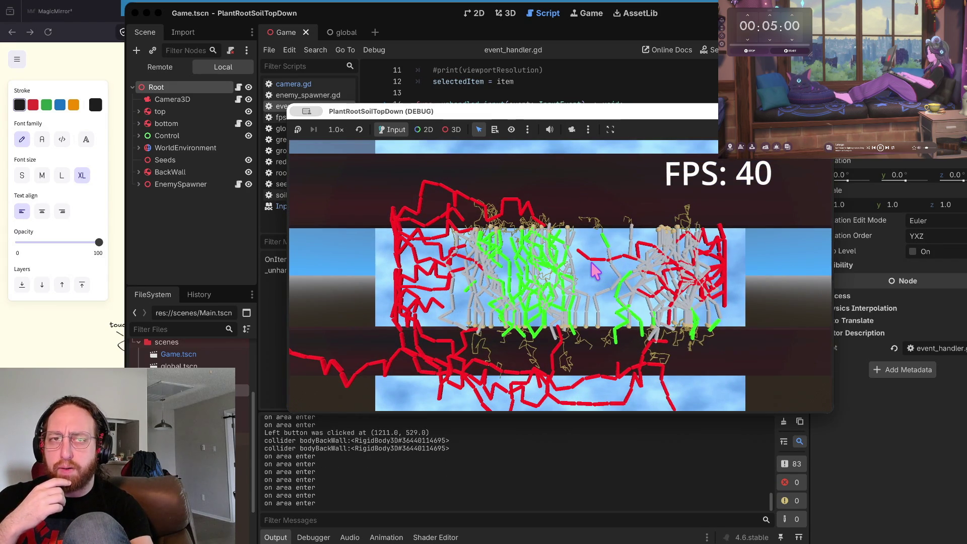
scroll(594, 270, "down", 2)
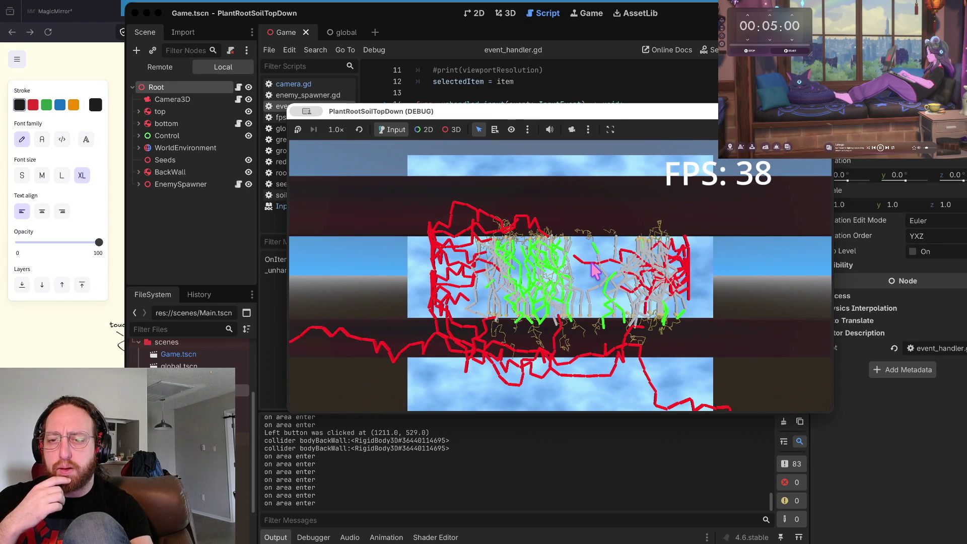
scroll(594, 271, "down", 3)
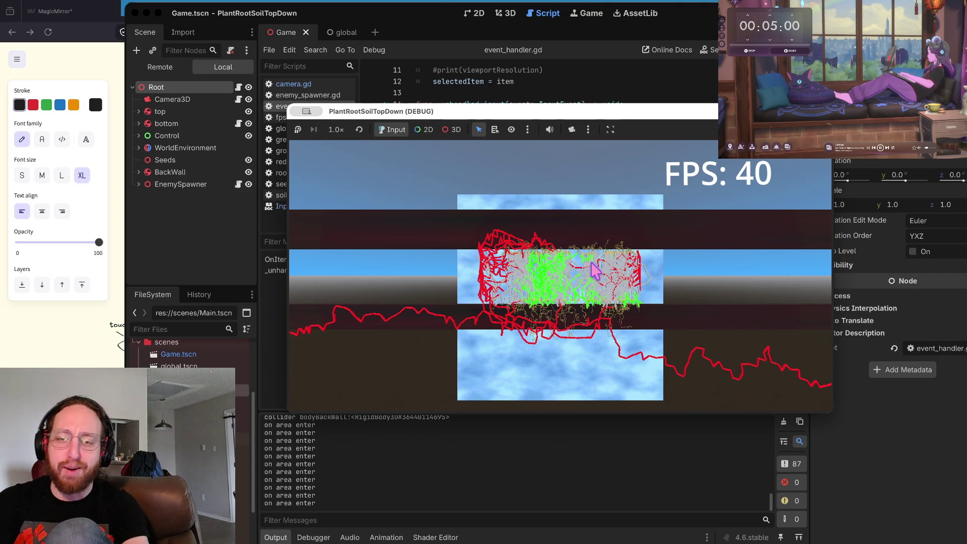
scroll(591, 270, "down", 3)
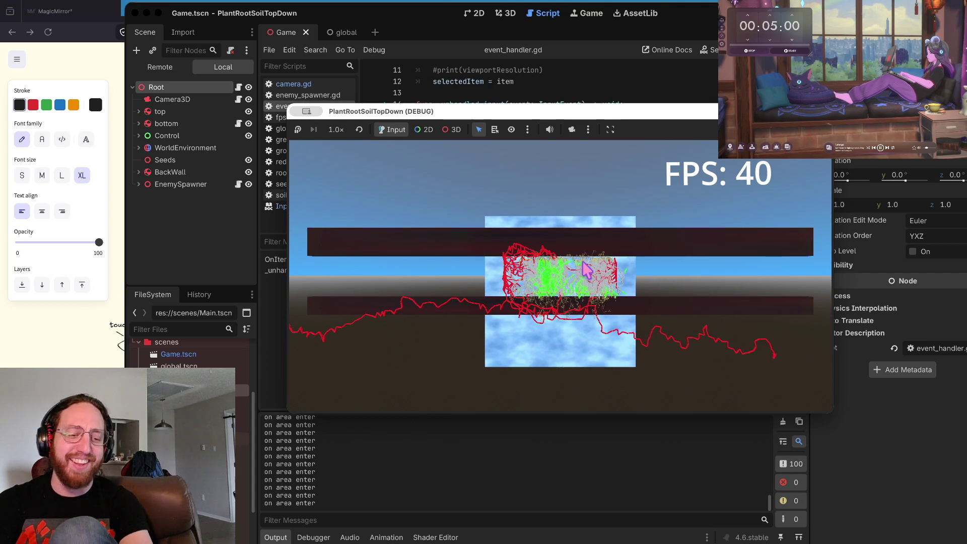
scroll(585, 270, "down", 3)
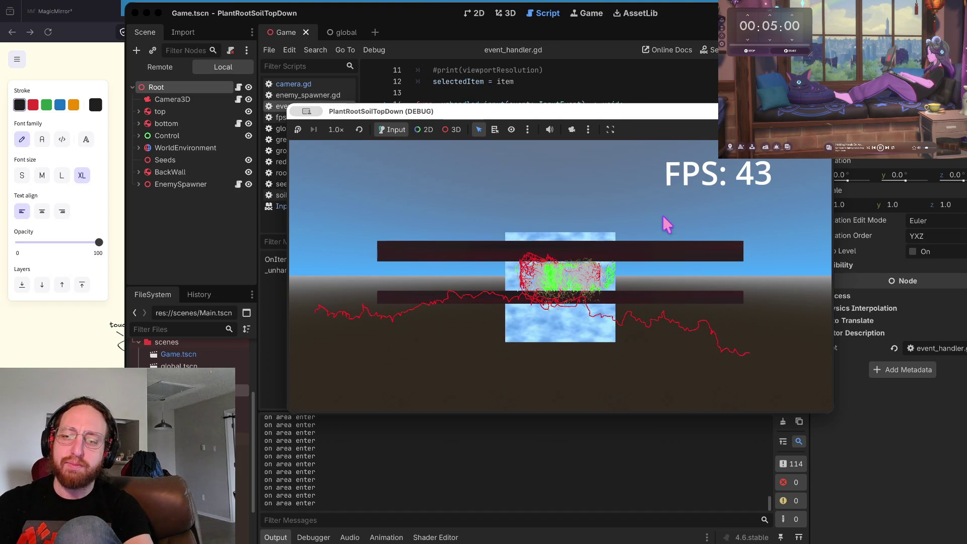
Orbit and move the game camera to view the root structure from several angles.
key("d")
key("a")
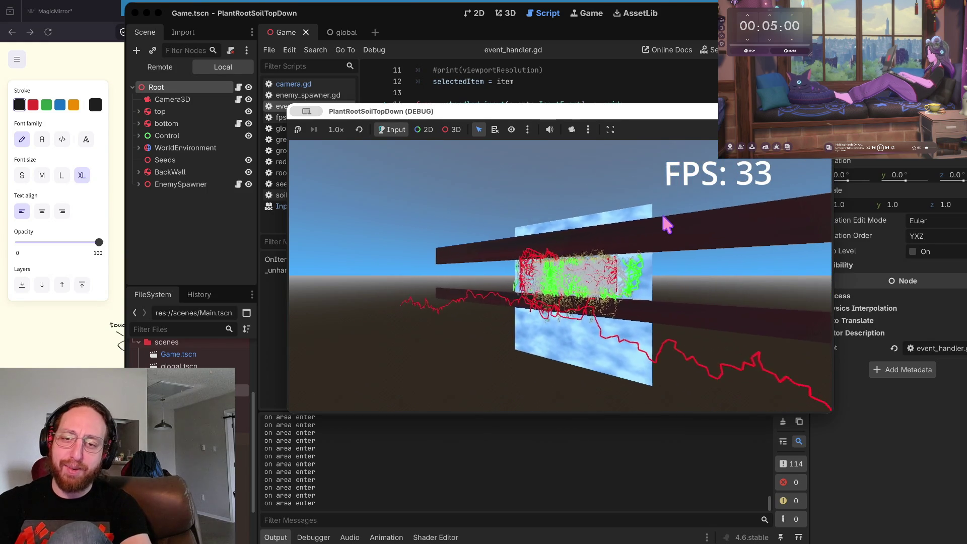
key("a")
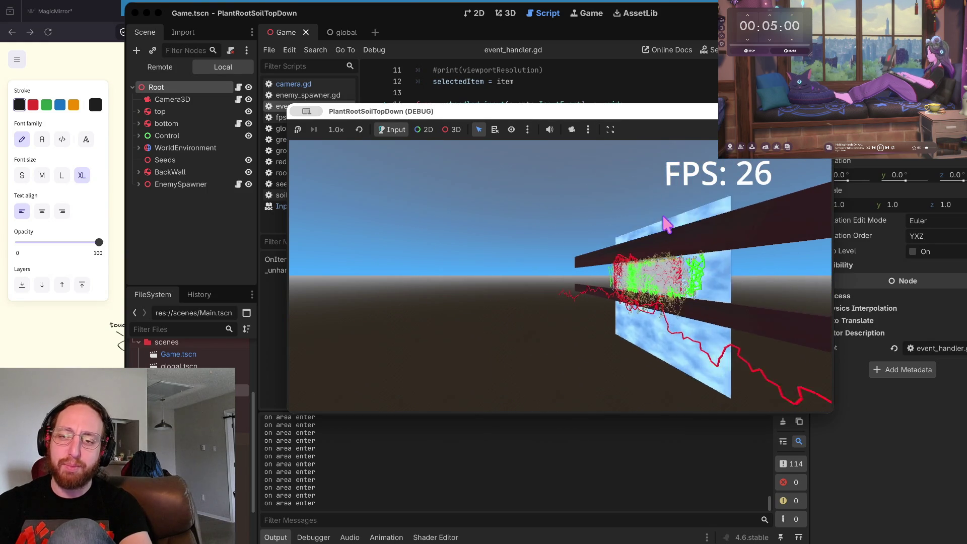
key("a")
key("a")
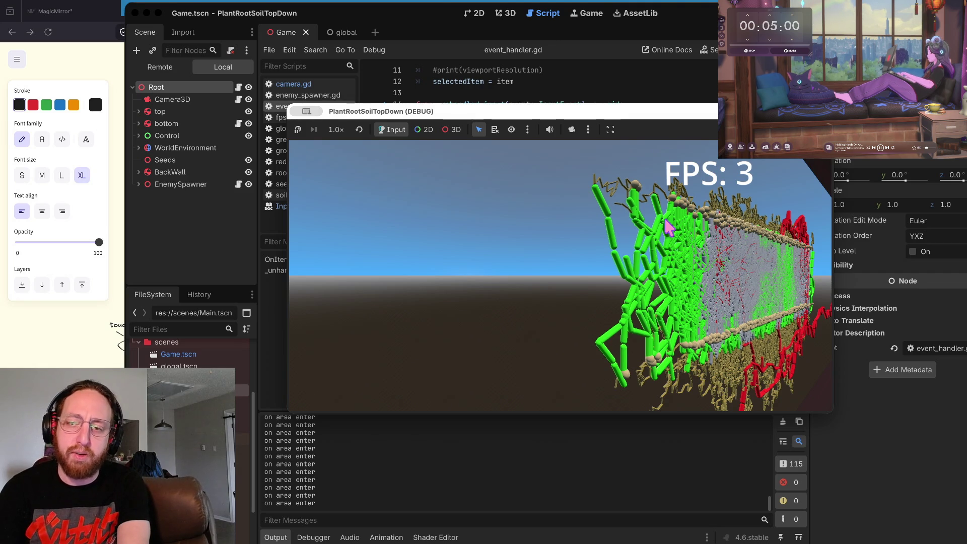
key("w")
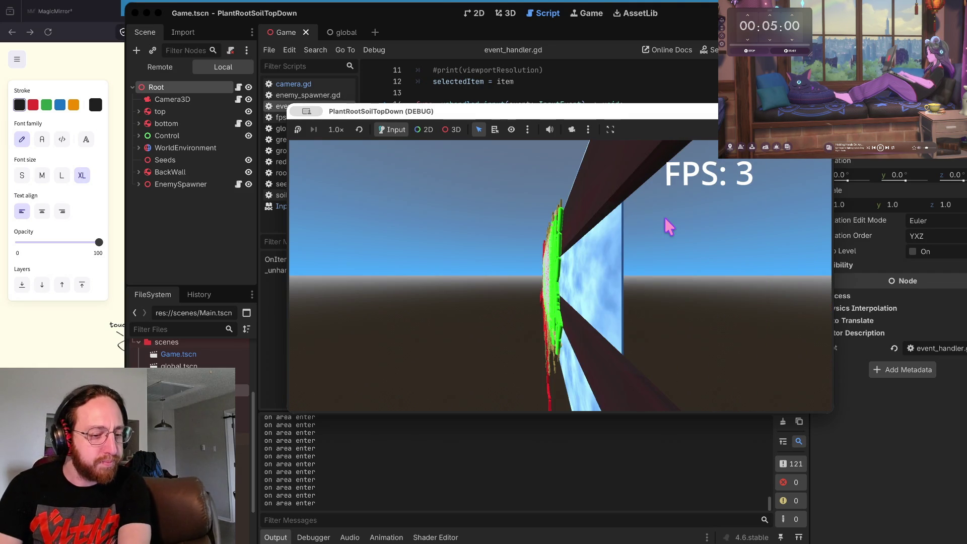
key("s")
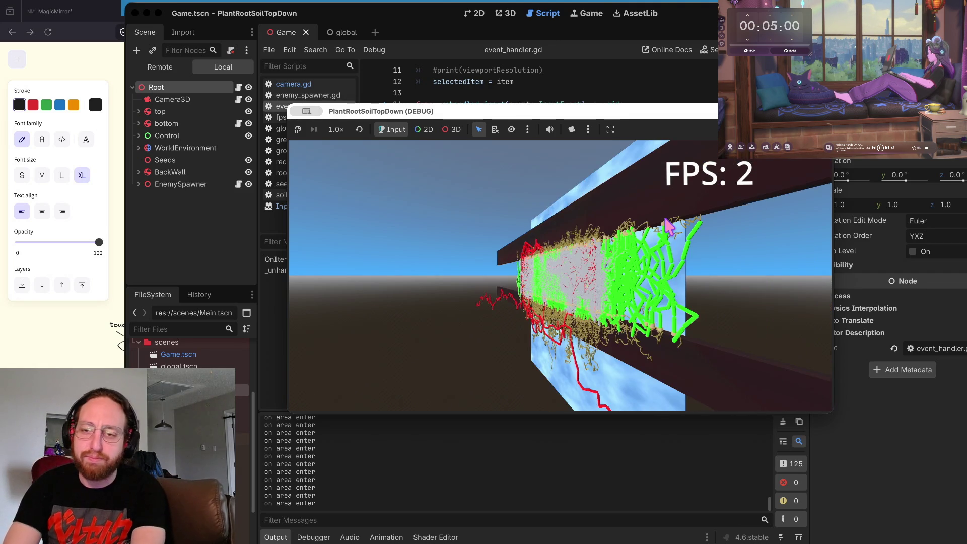
key("a")
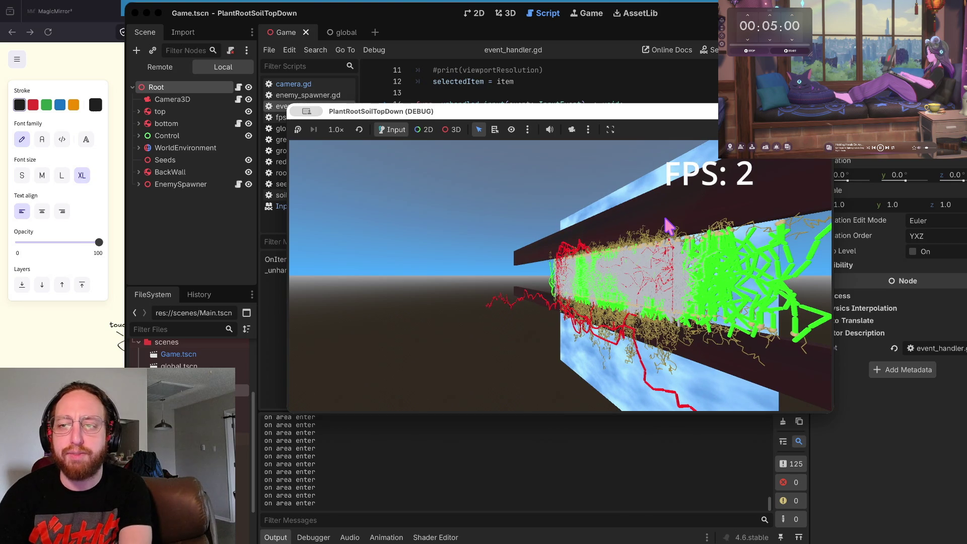
key("s")
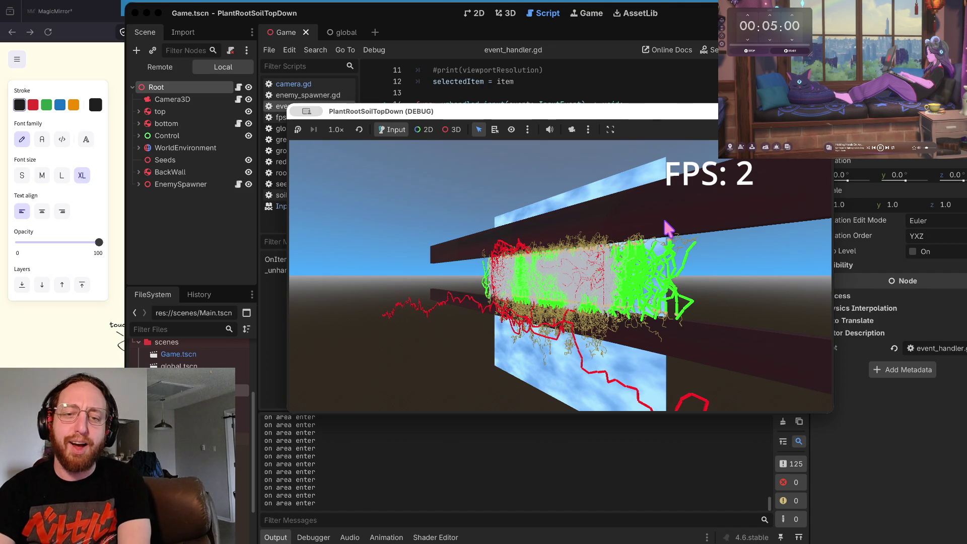
Stop the game and insert an empty line 24 in event_handler.gd.
key("super+q")
key("Return")
left_click(618, 230)
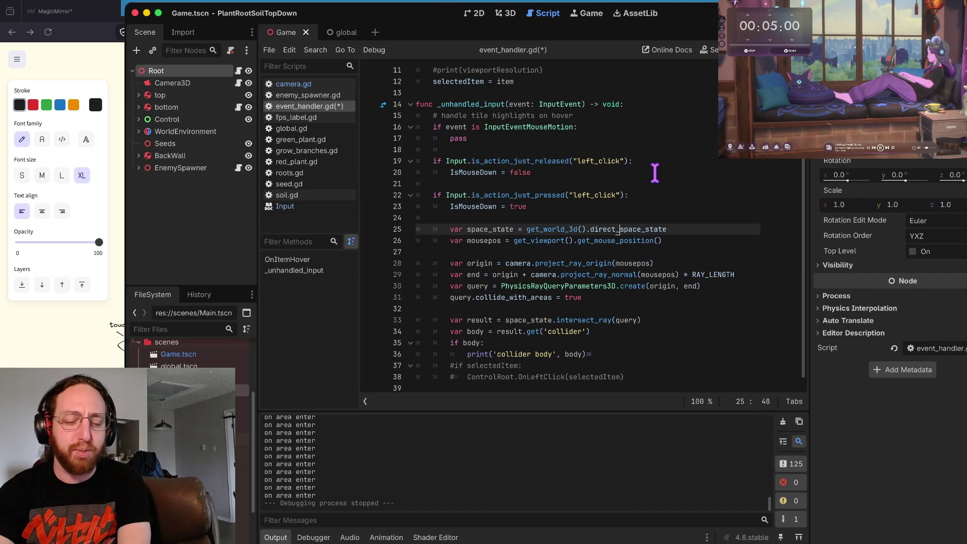
Save event_handler.gd, relaunch the game and test-click the BackWall.
key("super+s")
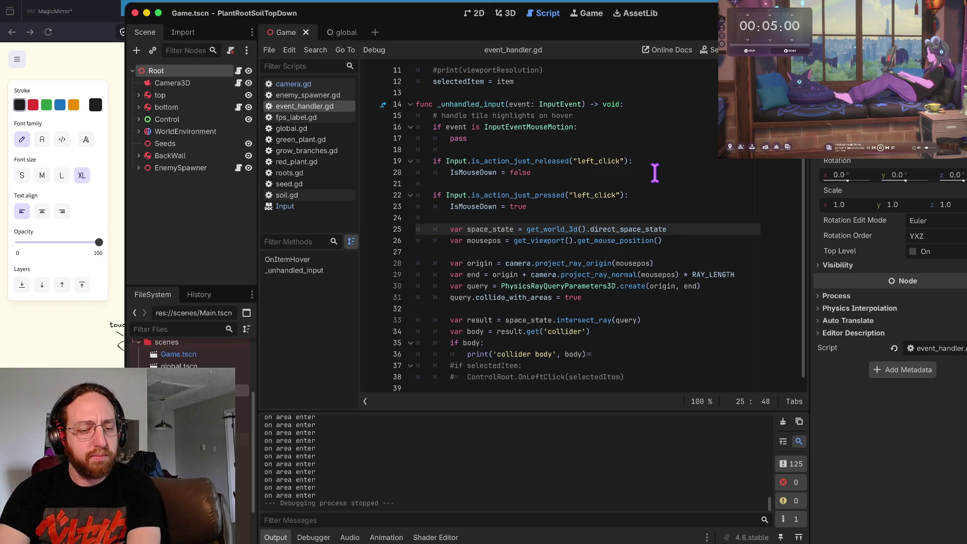
key("Down")
key("Down")
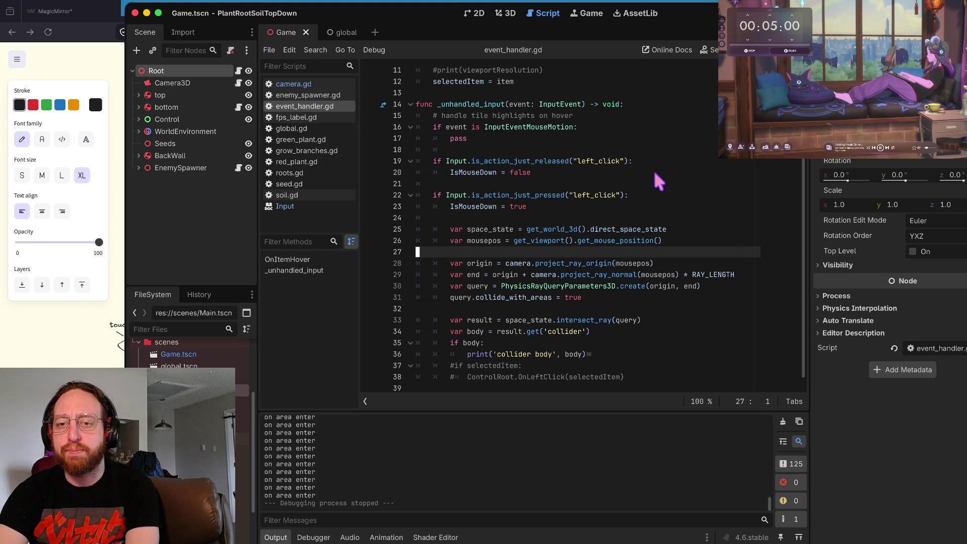
key("super+b")
left_click(553, 222)
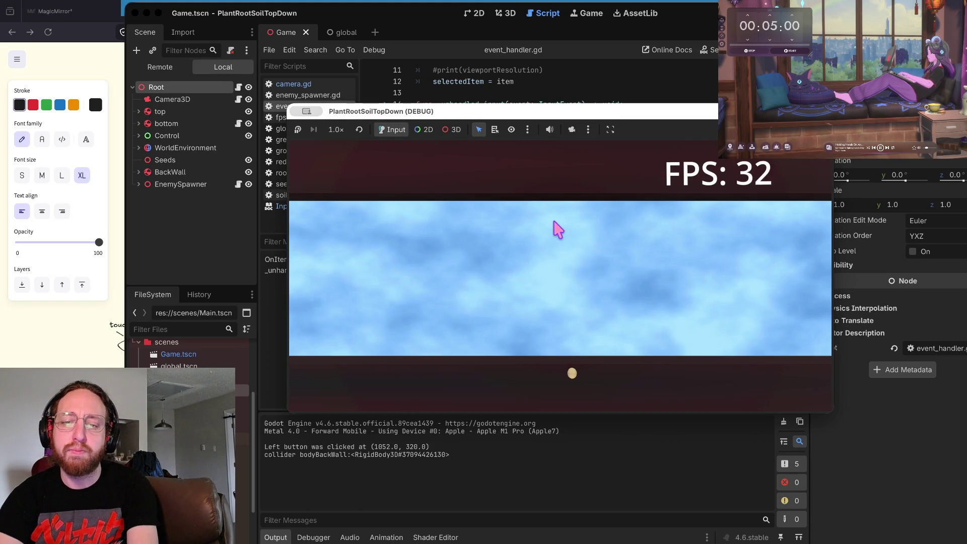
Drop three more seeds in the game, then stop it and return to line 23 of event_handler.gd.
left_click(394, 304)
left_click(484, 286)
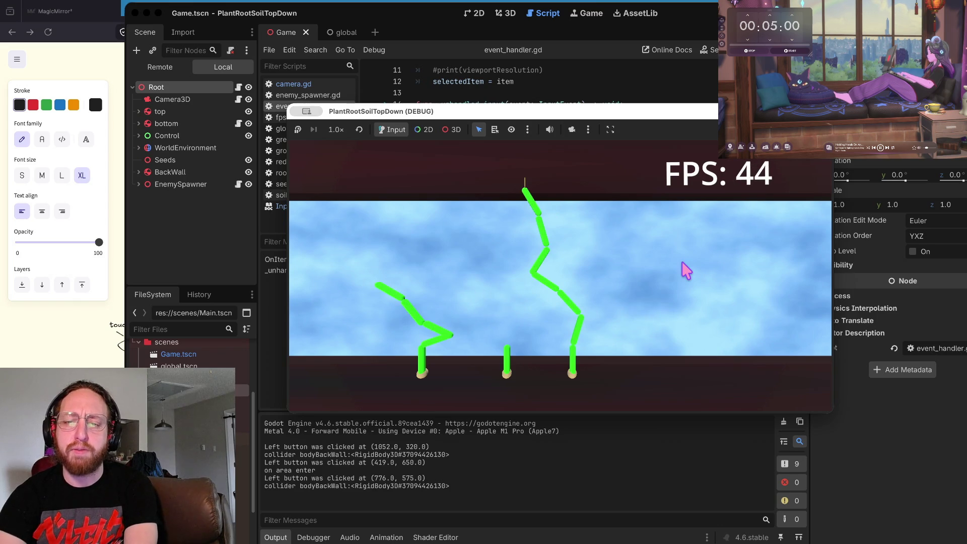
left_click(682, 263)
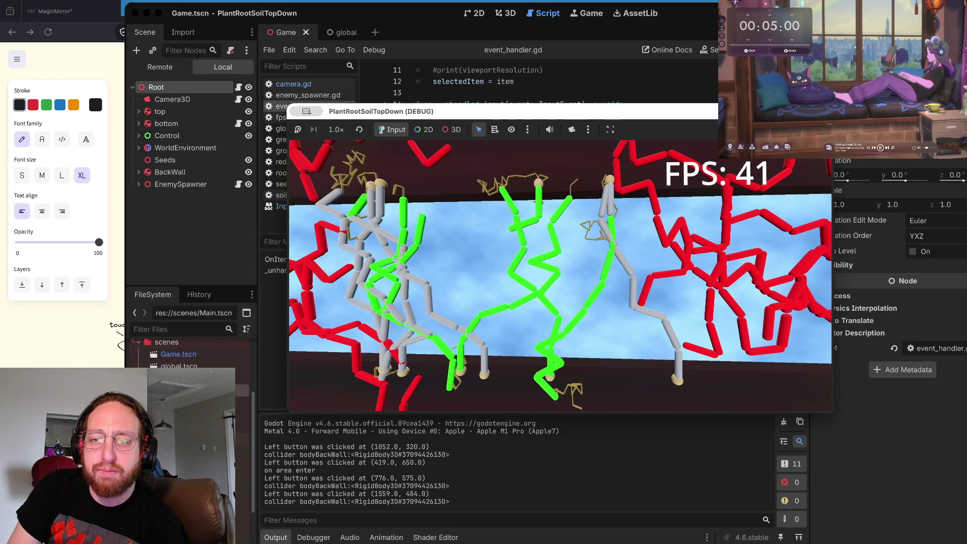
key("F8")
left_click(639, 209)
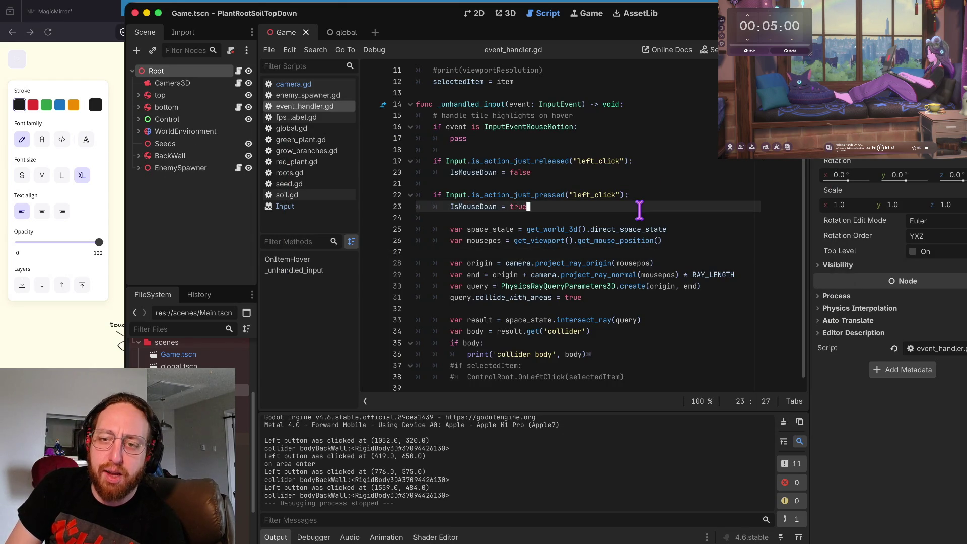
key("Down")
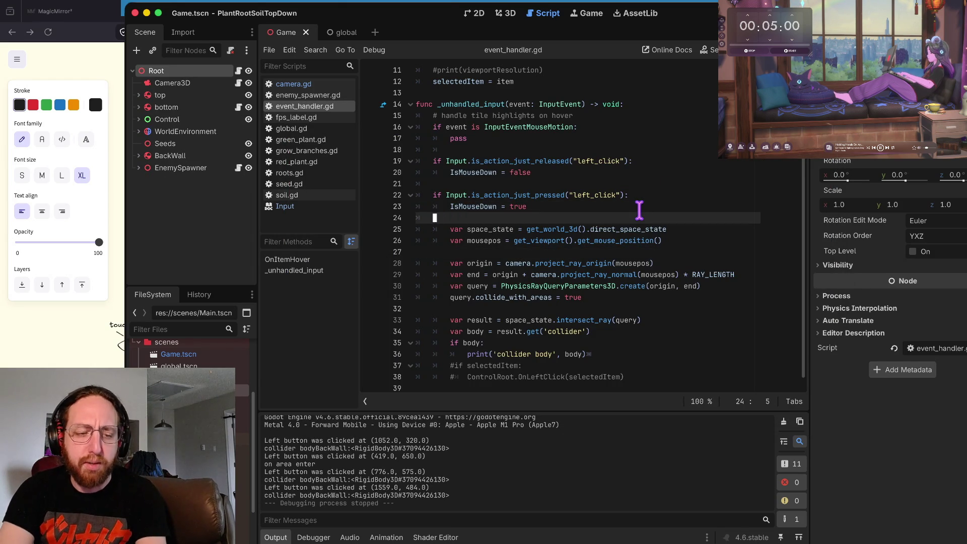
key("Up")
key("Up")
key("Up")
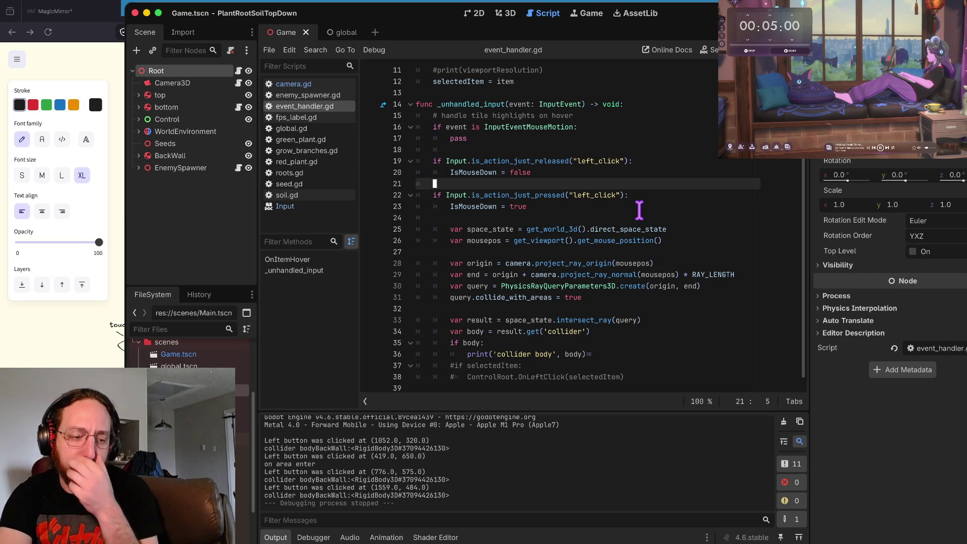
key("Down")
key("Down")
key("Down")
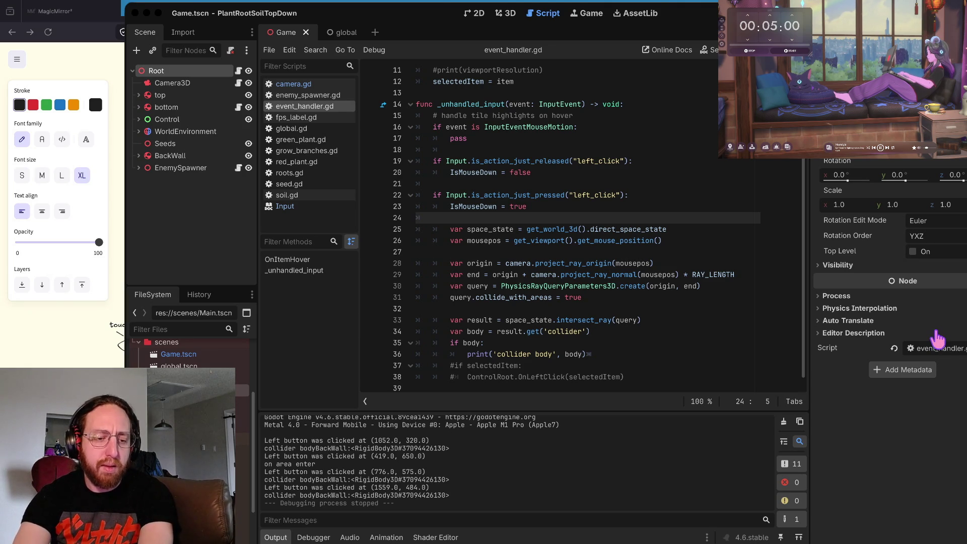
left_click(936, 339)
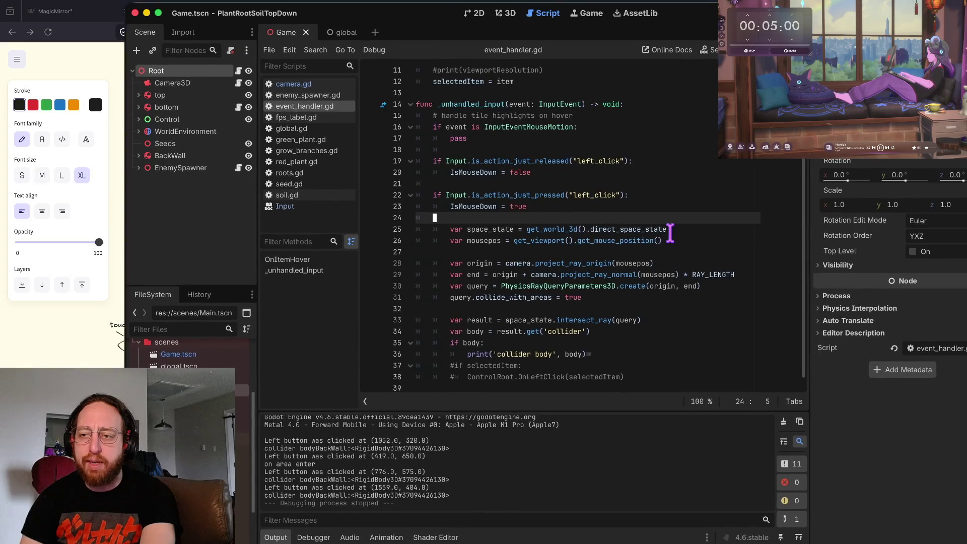
left_click(668, 230)
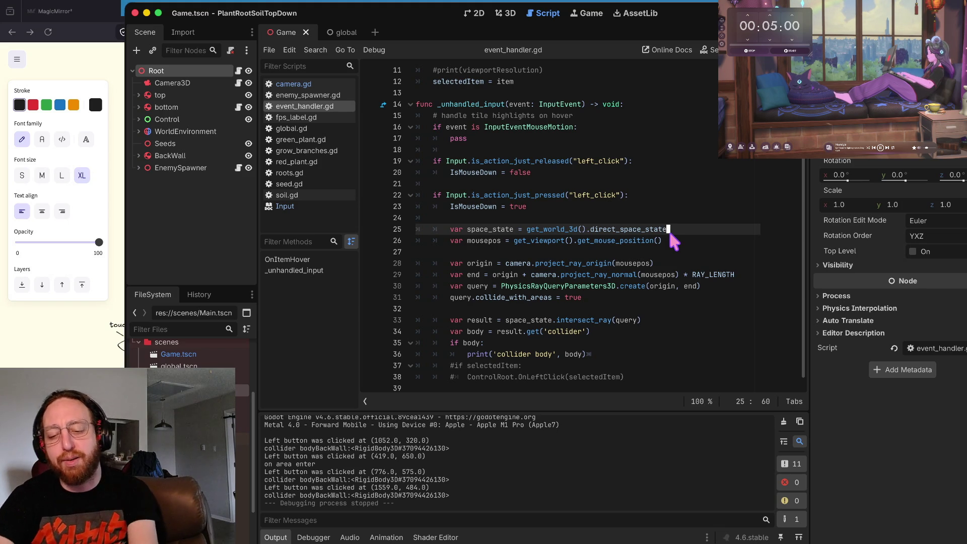
key("Down")
key("Down")
key("Down")
key("Up")
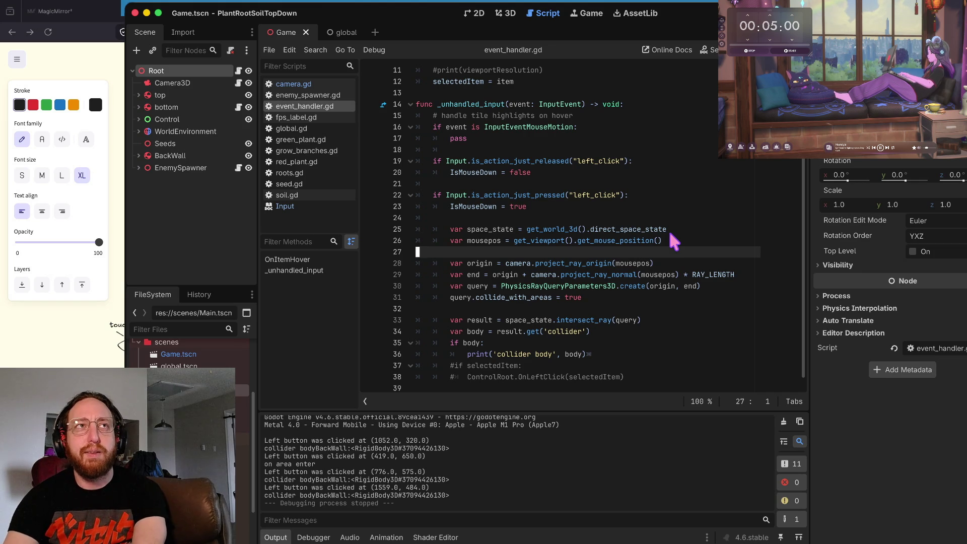
key("Up")
key("Up")
key("Left")
key("Left")
key("Left")
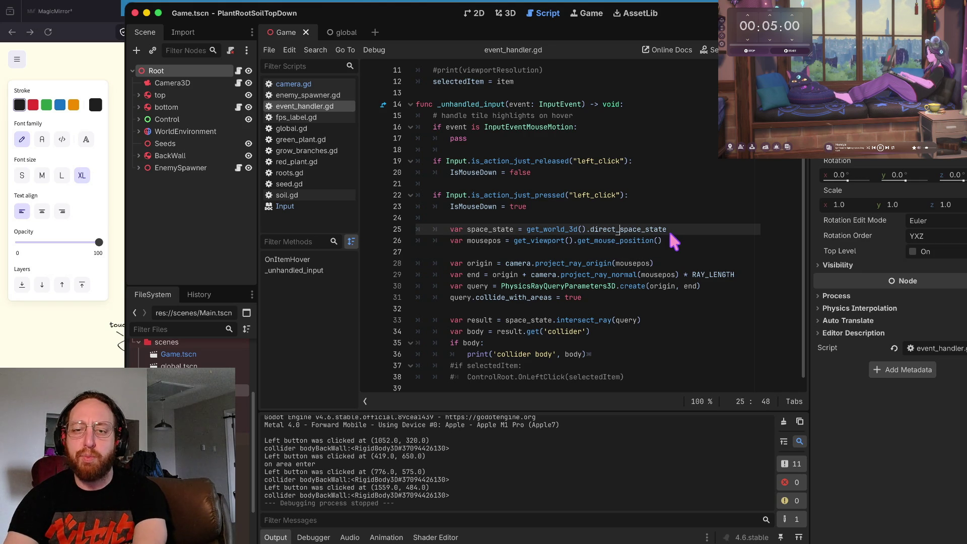
key("Up")
key("Up")
key("Up")
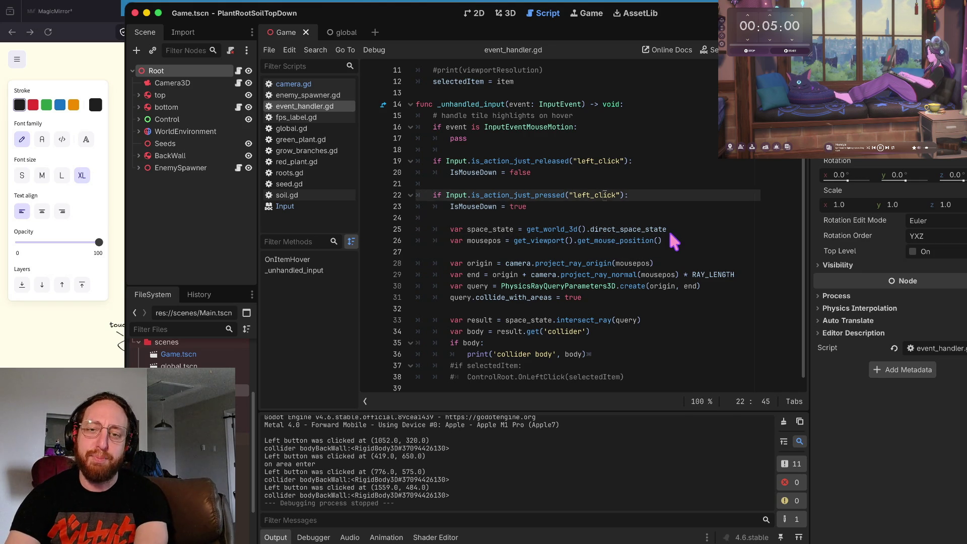
key("Up")
key("Up")
key("Up")
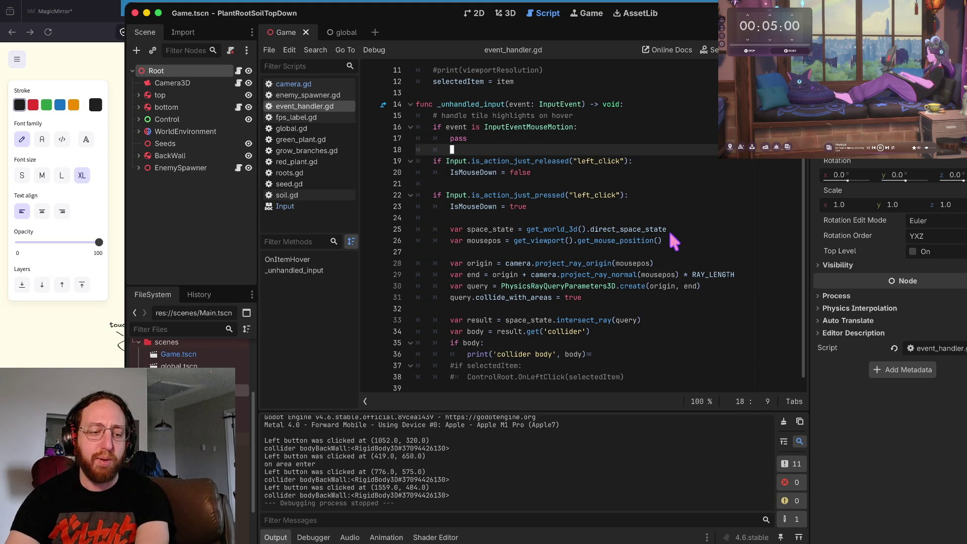
key("Down")
key("Down")
key("Down")
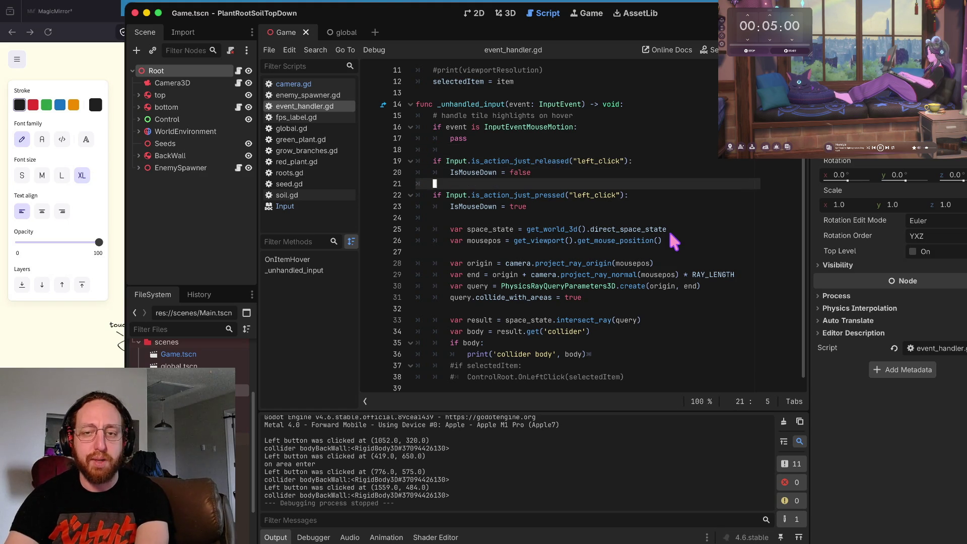
key("Down")
key("Down")
key("Down")
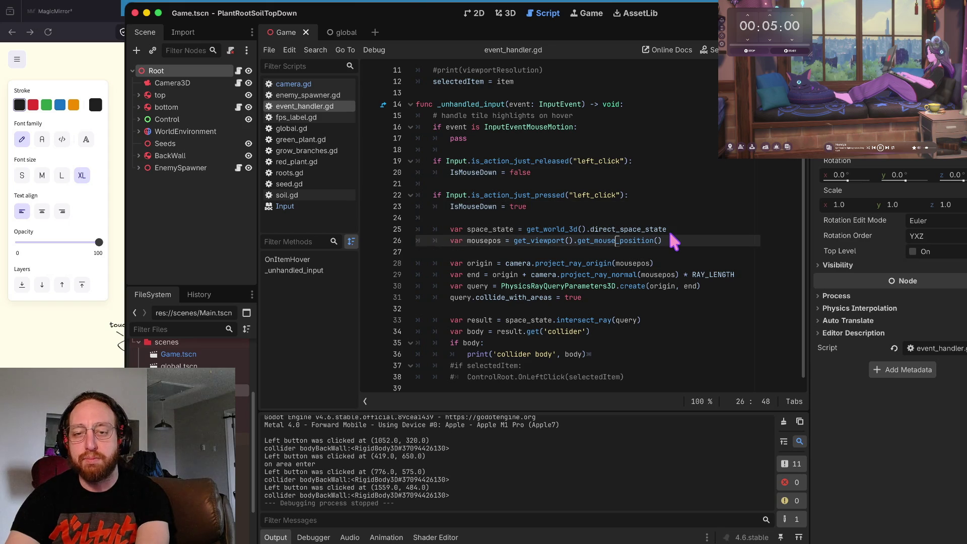
key("alt+Right")
key("alt+Right")
key("alt+Right")
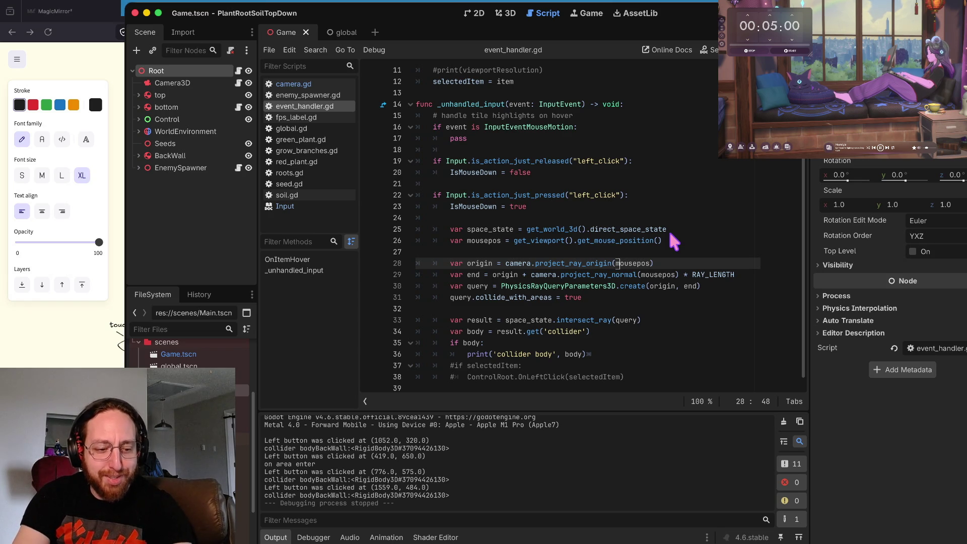
key("Down")
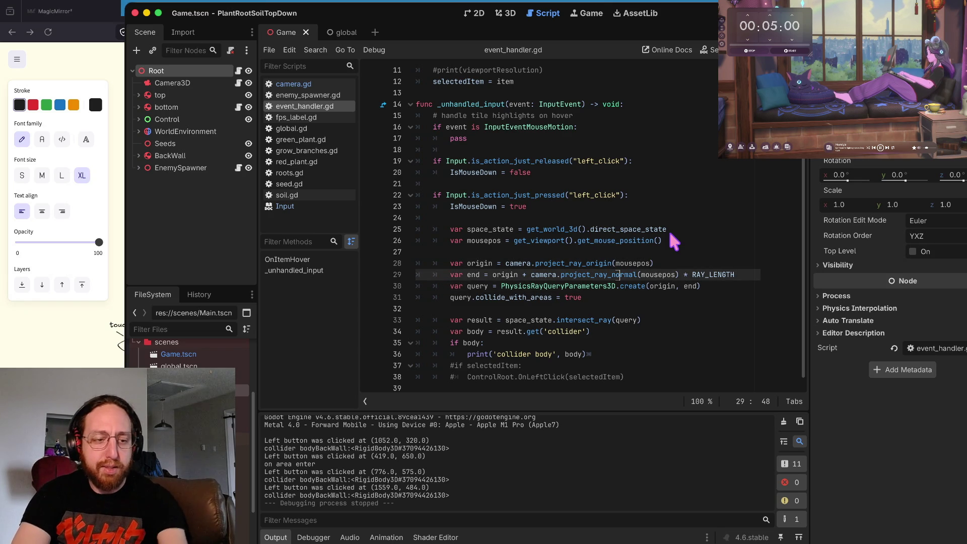
key("Up")
key("Up")
key("Down")
key("Down")
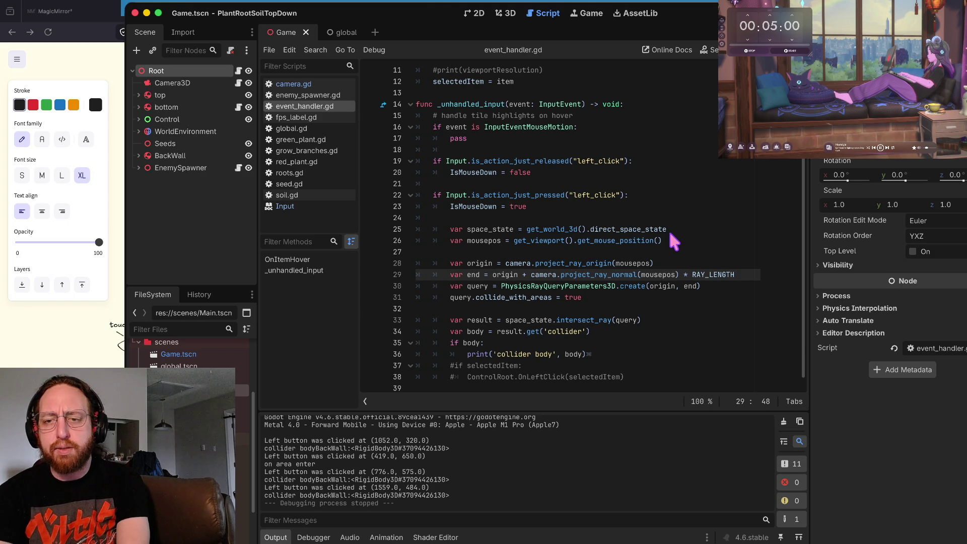
Read through event_handler.gd's ray-query code, stop on empty line 32, then minimise Godot.
key("Up")
key("Down")
key("Down")
key("Down")
key("Down")
key("Down")
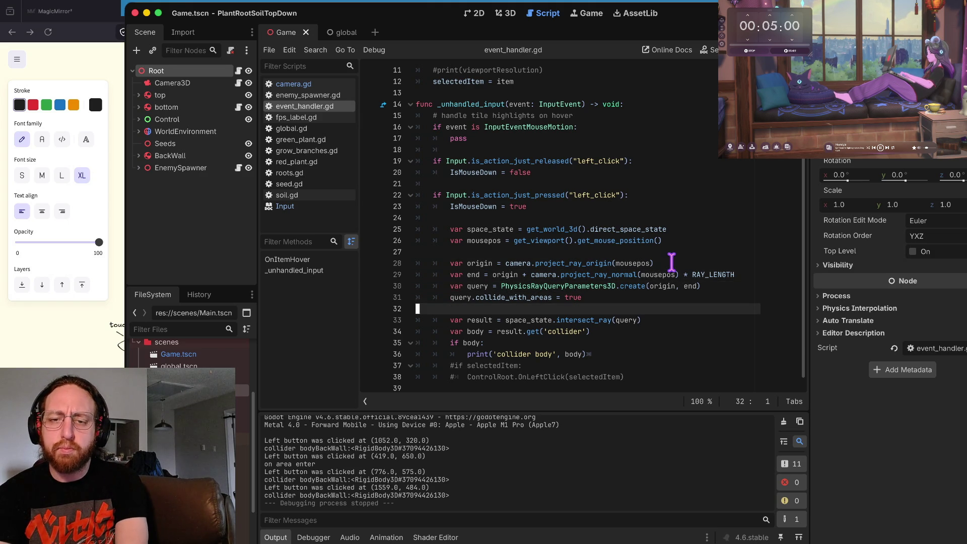
key("Up")
key("Up")
key("Down")
key("Down")
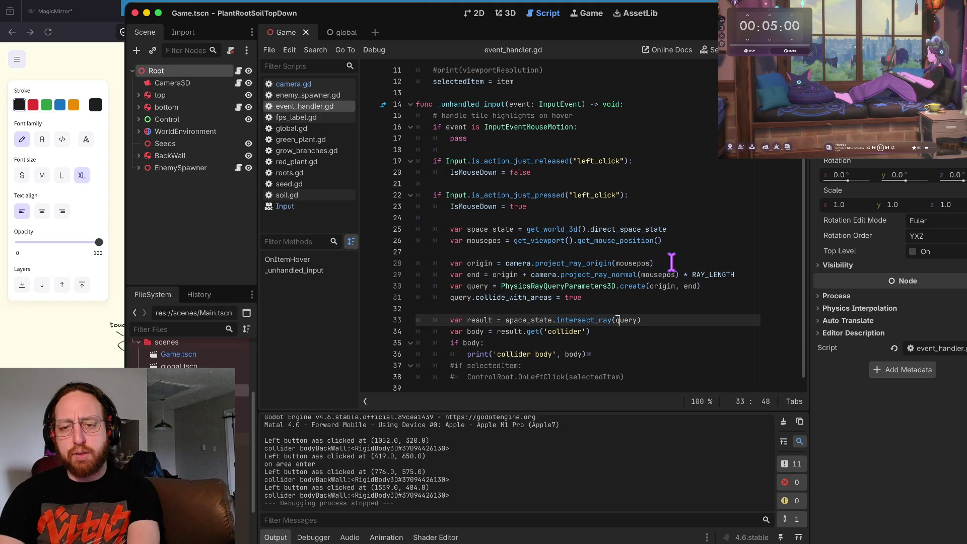
key("Down")
key("Down")
key("Up")
key("Down")
key("Down")
key("Down")
key("Up")
key("Up")
key("Up")
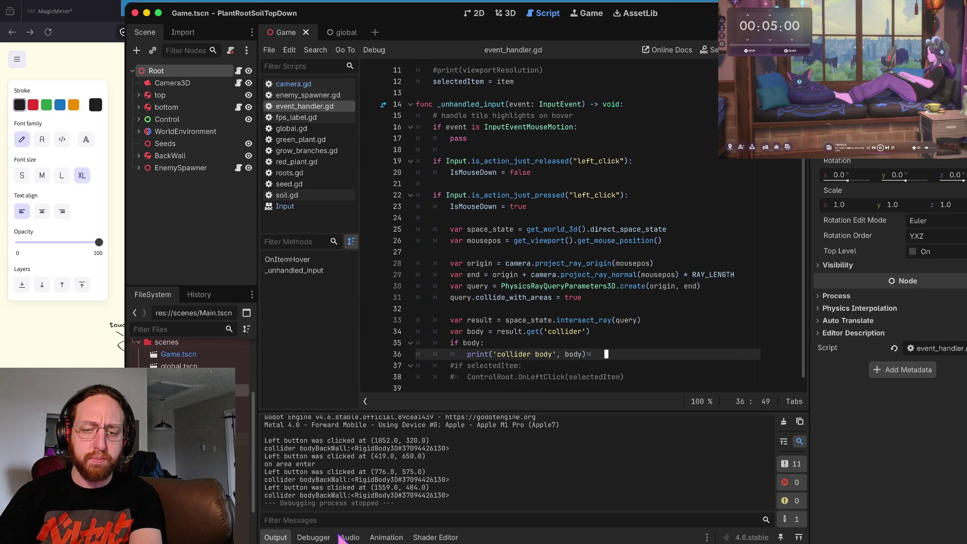
left_click(502, 309)
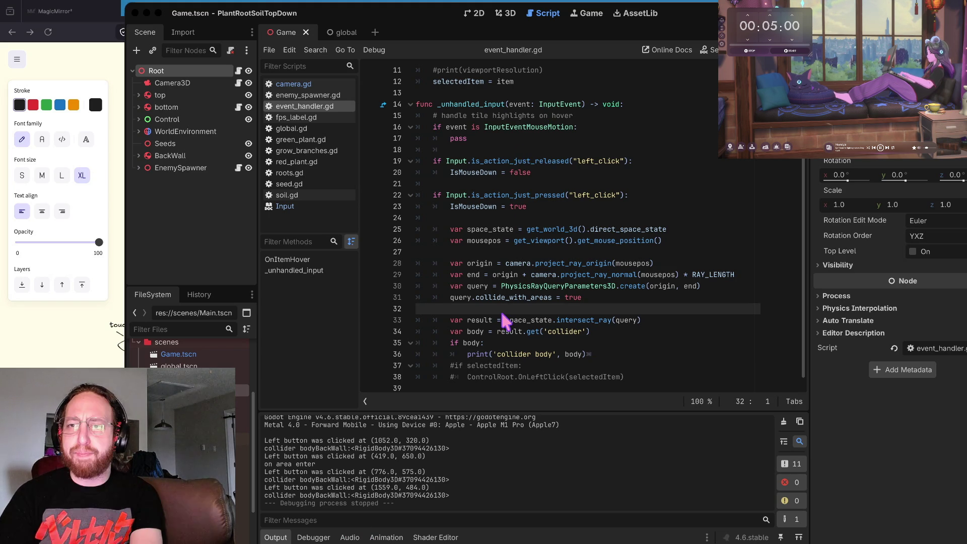
key("super+m")
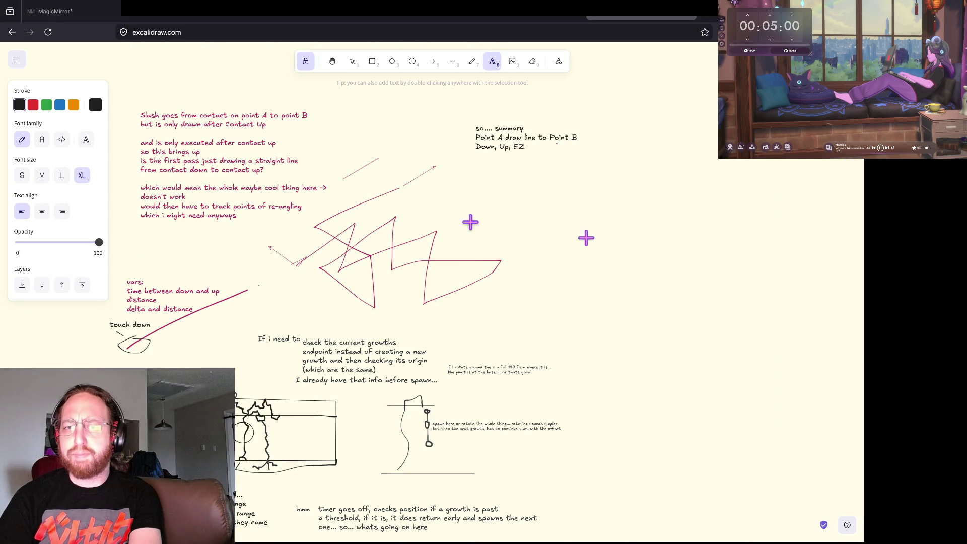
Discard an empty Excalidraw text note, view the Custom drawing in 2D docs, then run the plant project.
left_click(518, 267)
key("Escape")
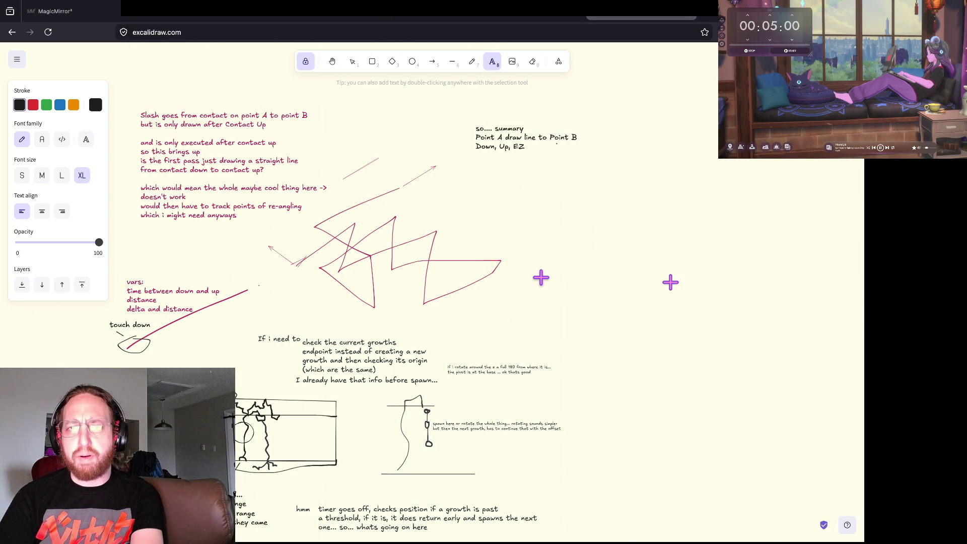
left_click(535, 19)
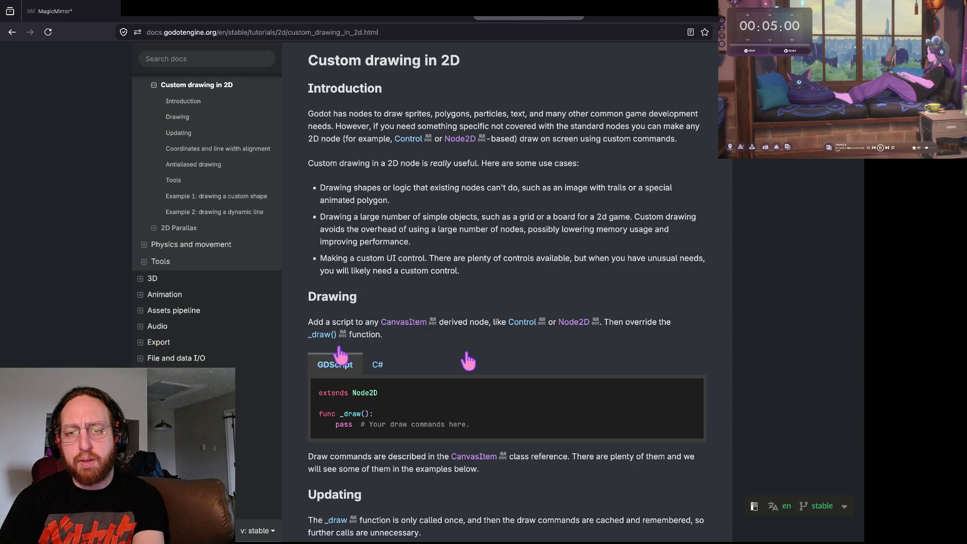
key("super+Tab")
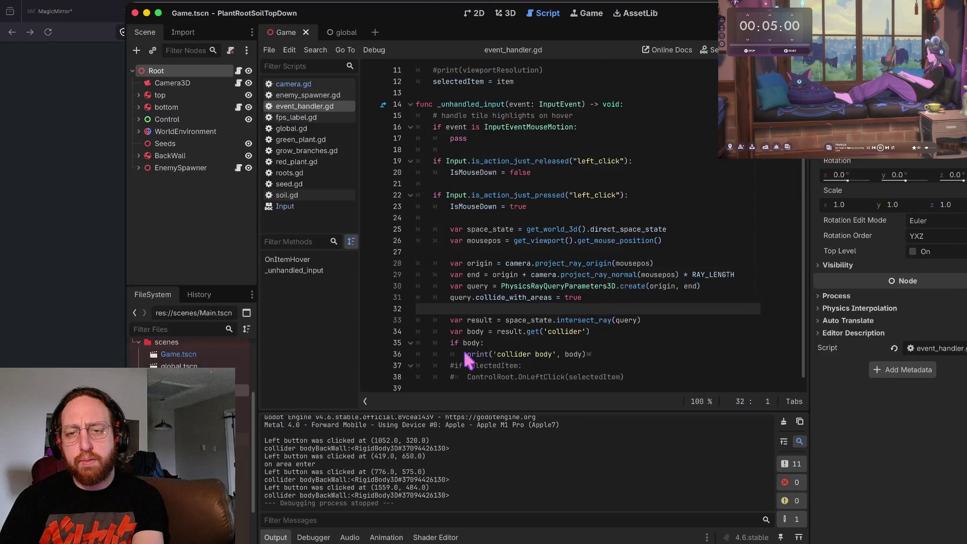
key("super+b")
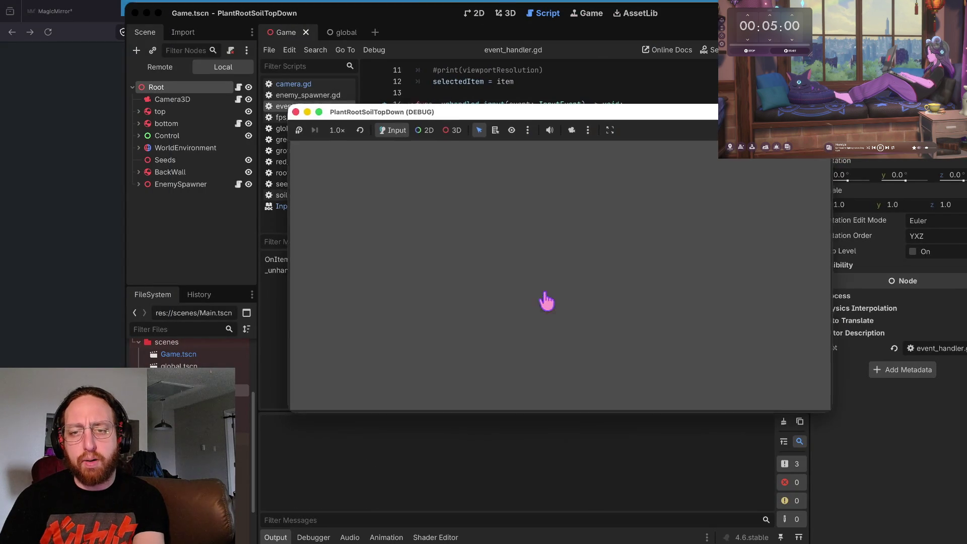
Spawn several plants in the game, swinging the camera between angled and front-on views.
left_click(471, 299)
left_click(437, 353)
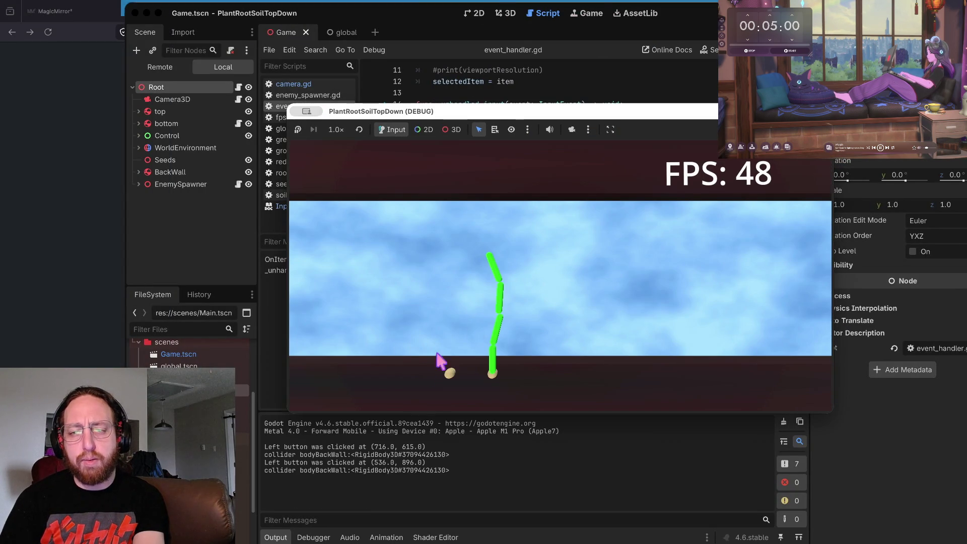
left_click(486, 262)
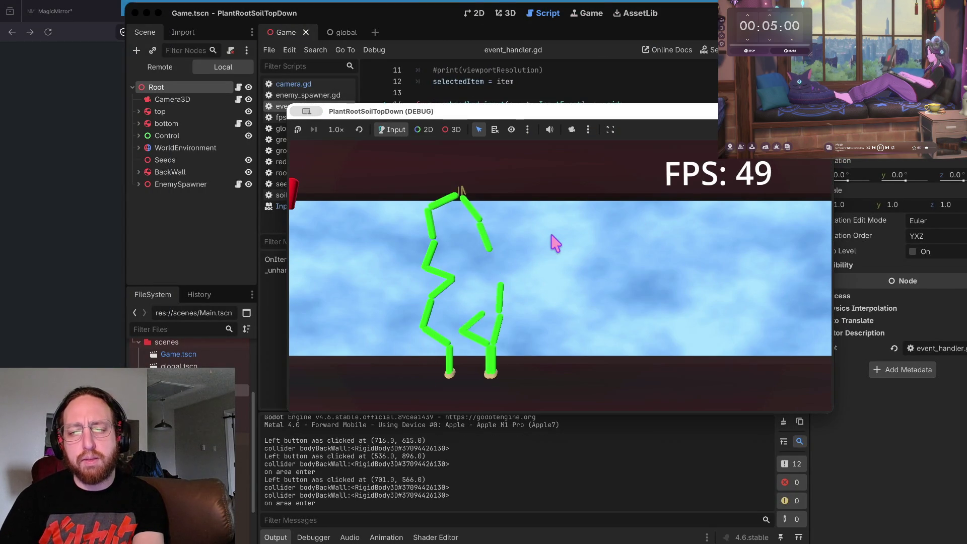
key("Left")
left_click(634, 255)
key("Right")
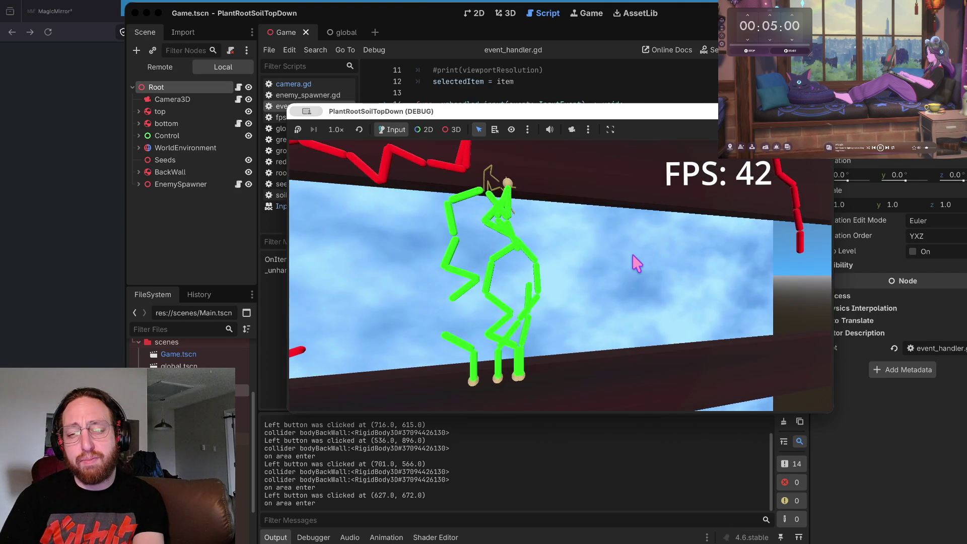
left_click(632, 255)
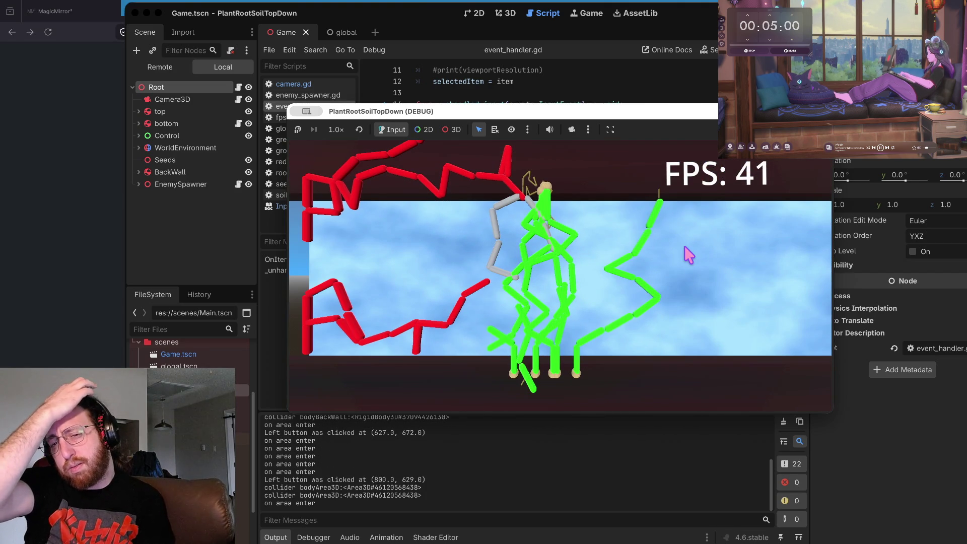
key("Left")
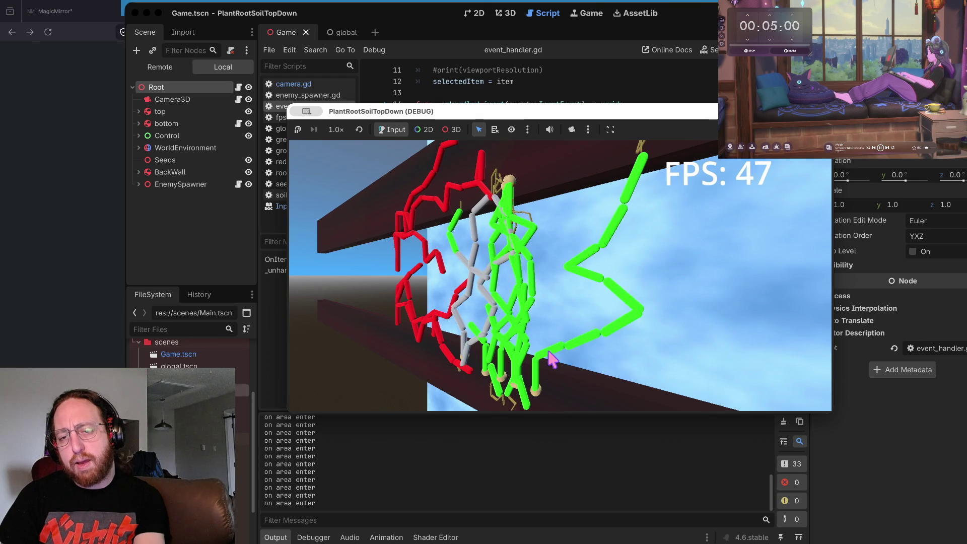
key("Right")
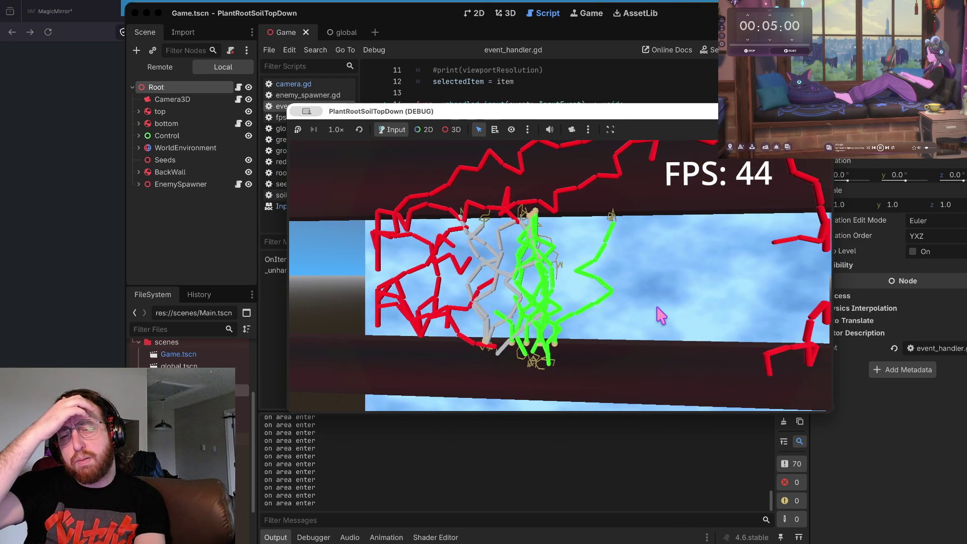
Zoom the game camera in and out, spawn more roots, then stop the game.
scroll(661, 315, "down", 3)
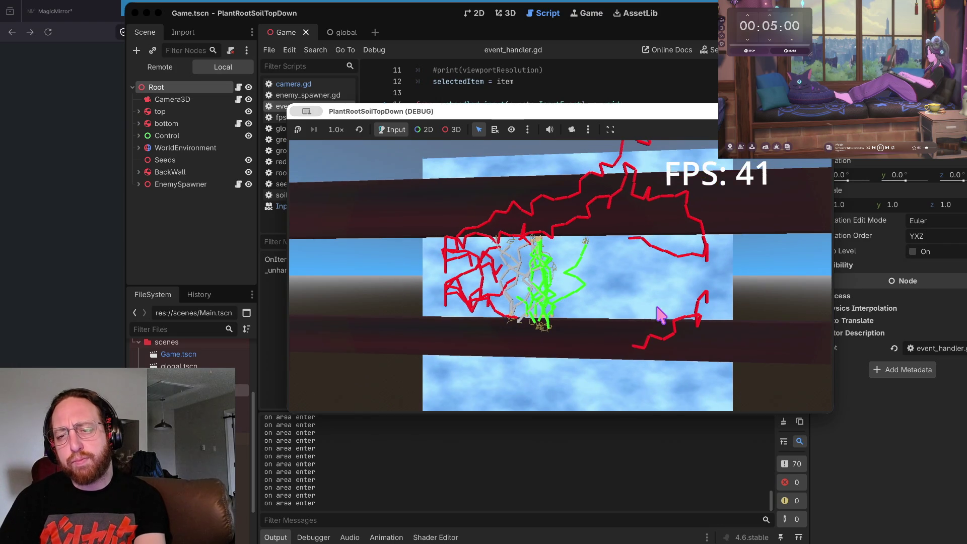
scroll(661, 316, "up", 3)
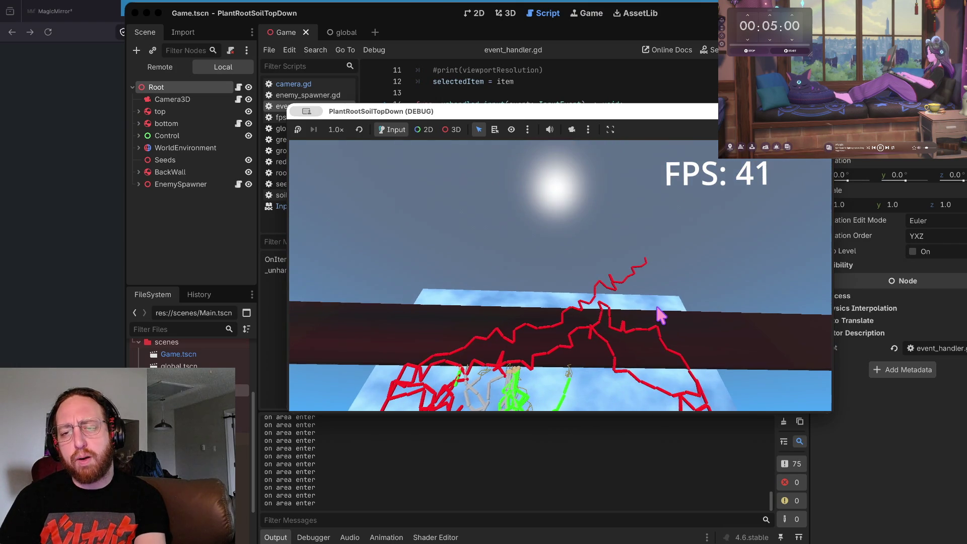
scroll(662, 315, "down", 3)
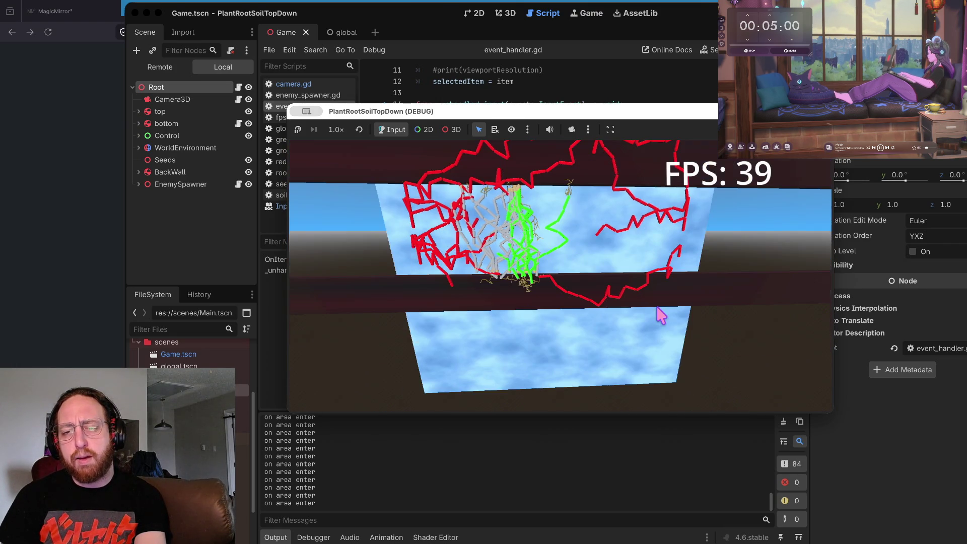
scroll(661, 316, "up", 4)
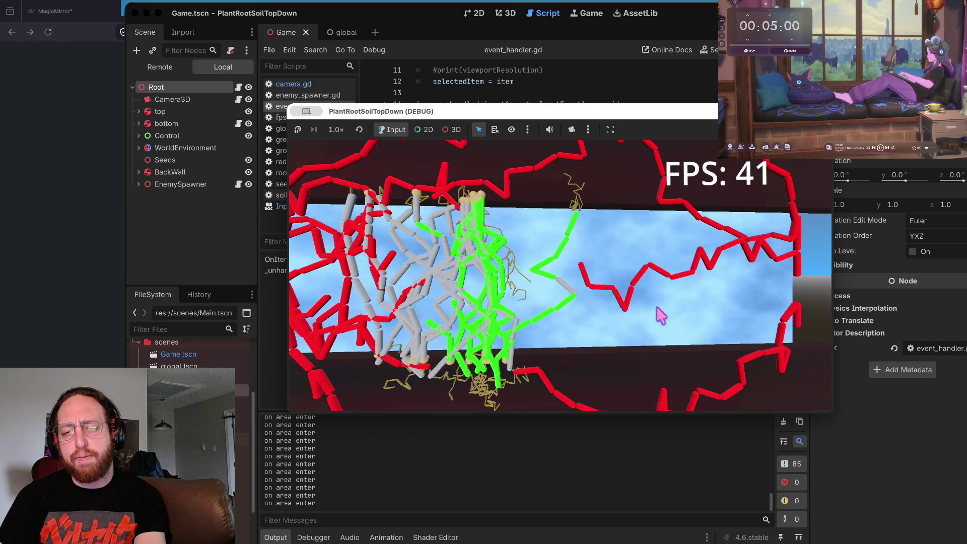
scroll(661, 316, "down", 3)
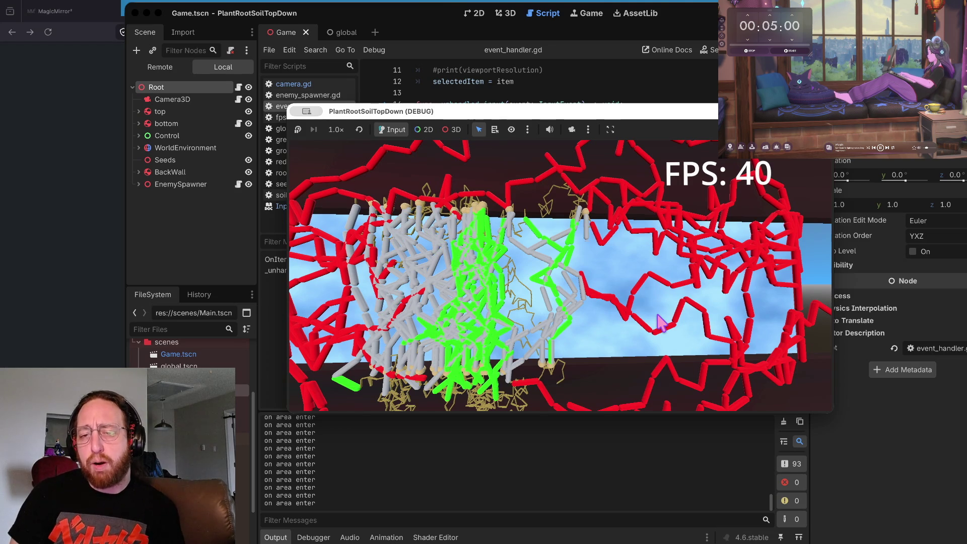
scroll(660, 322, "up", 3)
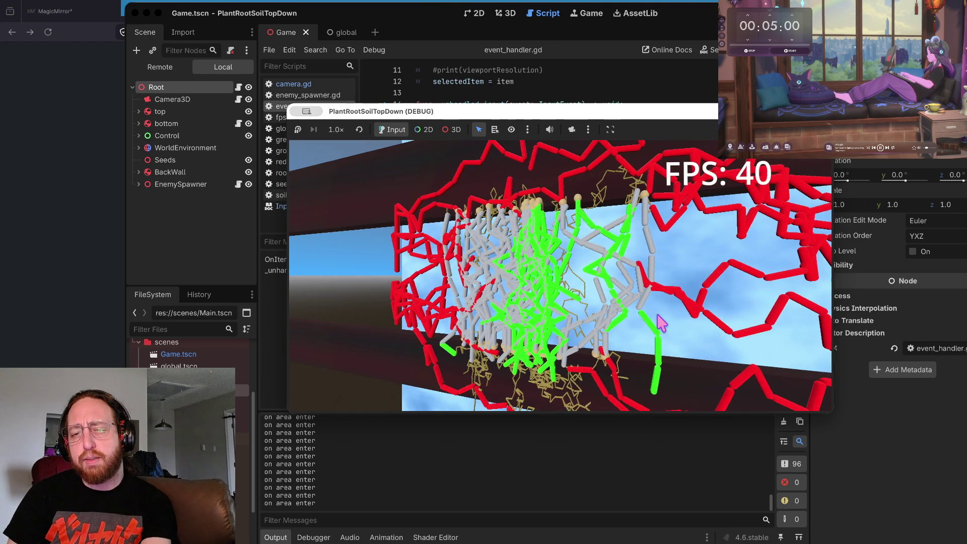
scroll(660, 322, "down", 2)
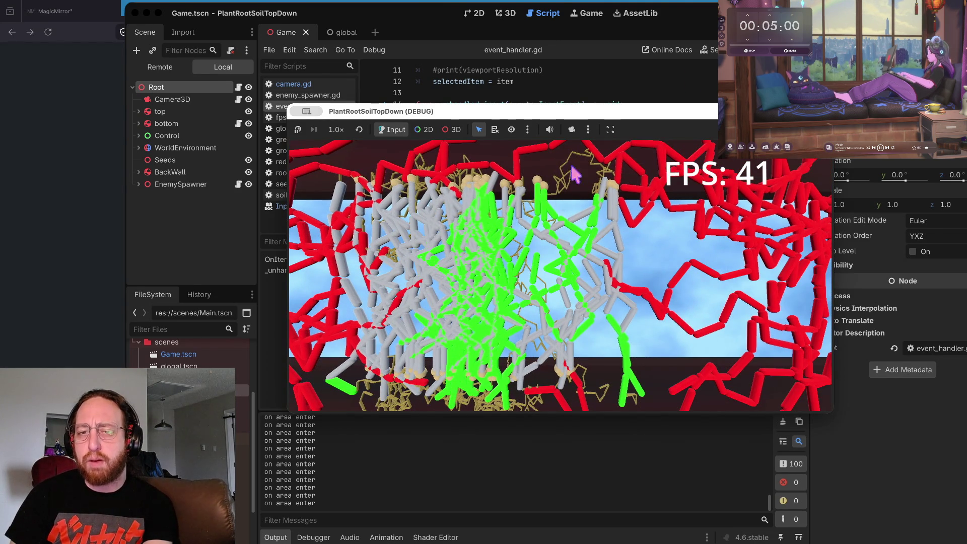
left_click(416, 305)
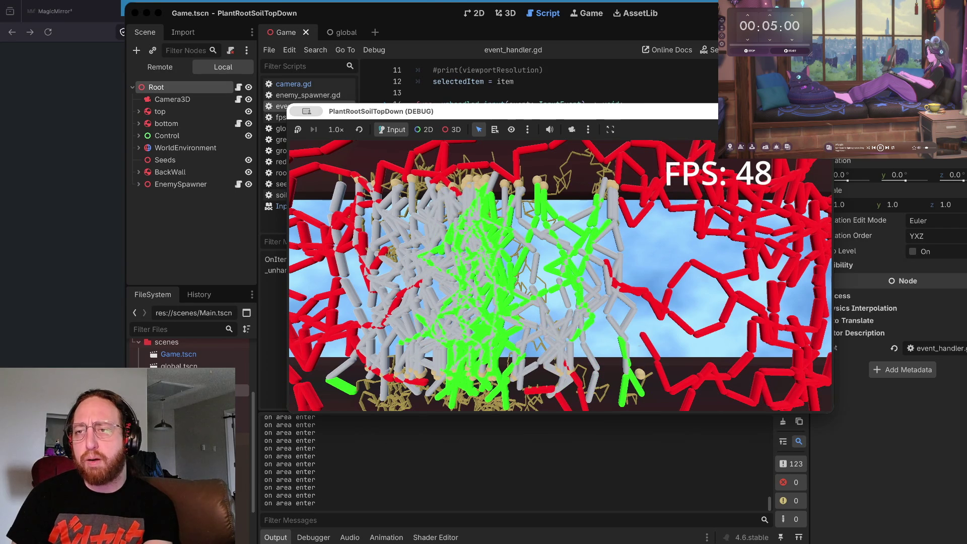
key("super+period")
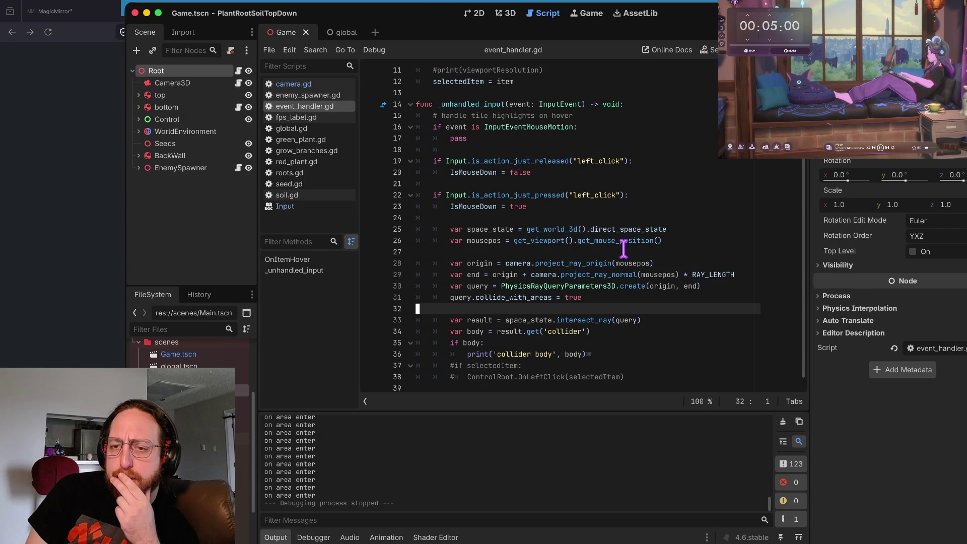
Return to event_handler.gd with the cursor on empty lines 27 and then 32.
left_click(623, 249)
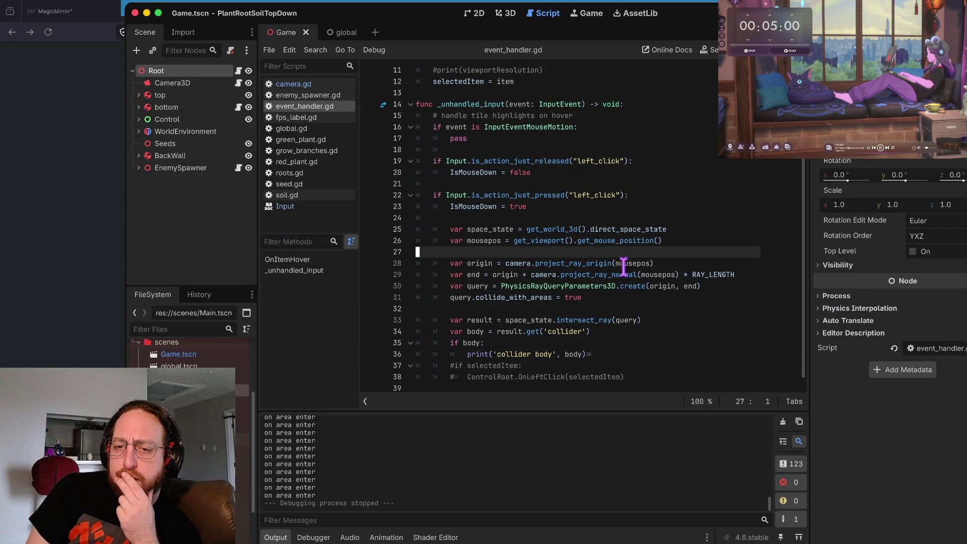
left_click(626, 308)
scroll(626, 307, "down", 1)
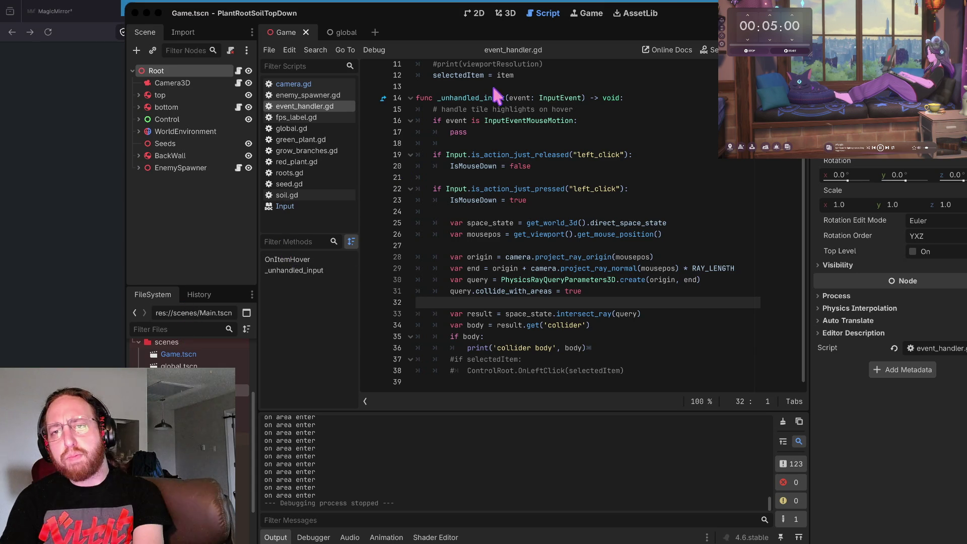
Close the PlantRootSoilTopDown project and return to Godot's Project Manager.
key("ctrl+Right")
key("ctrl+Right")
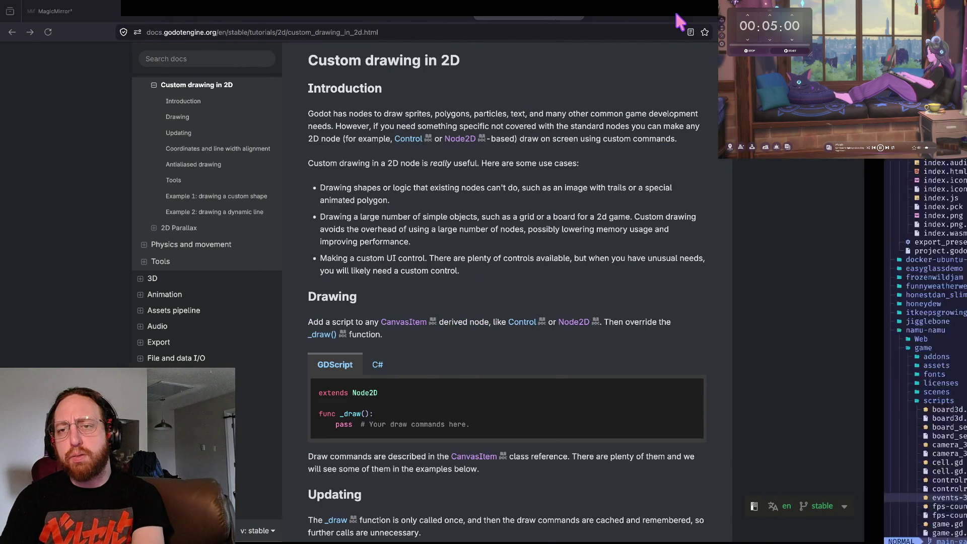
key("ctrl+Left")
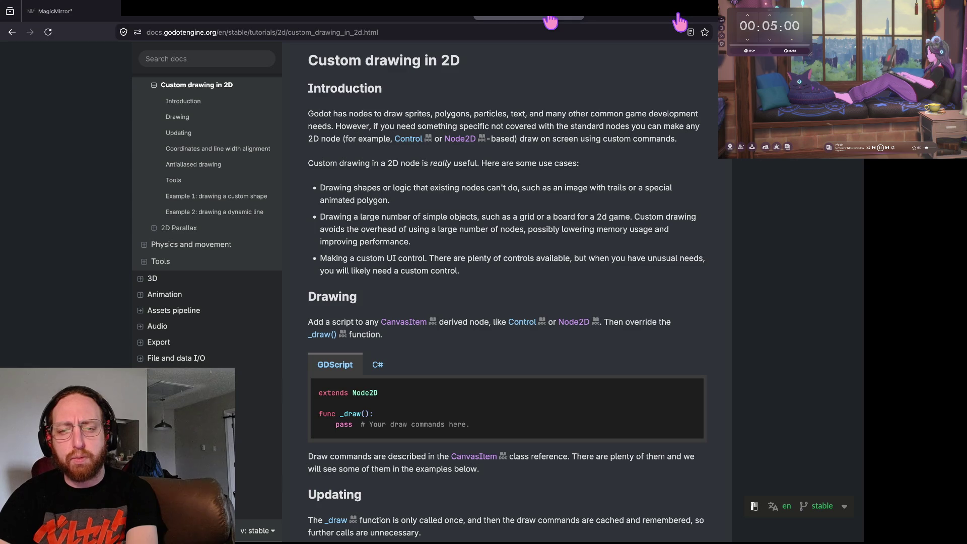
left_click(550, 21)
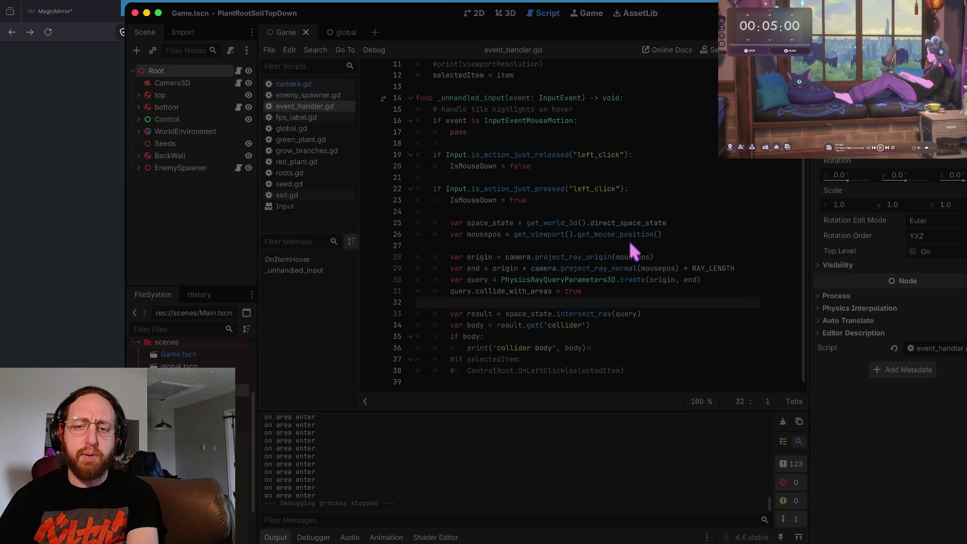
key("super+shift+q")
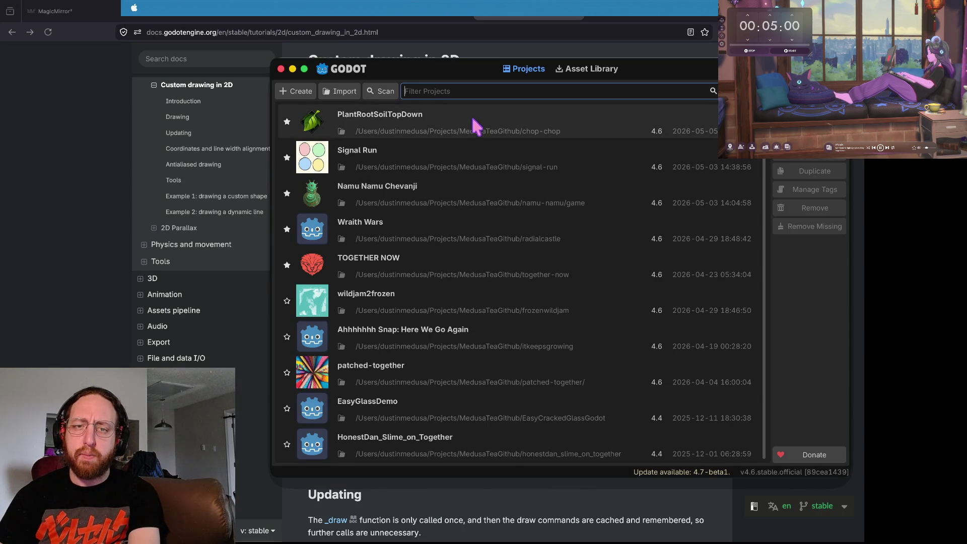
Open the Signal Run project and inspect the transmitter's Orb2 and Wiring nodes.
left_click(445, 164)
left_click(445, 164)
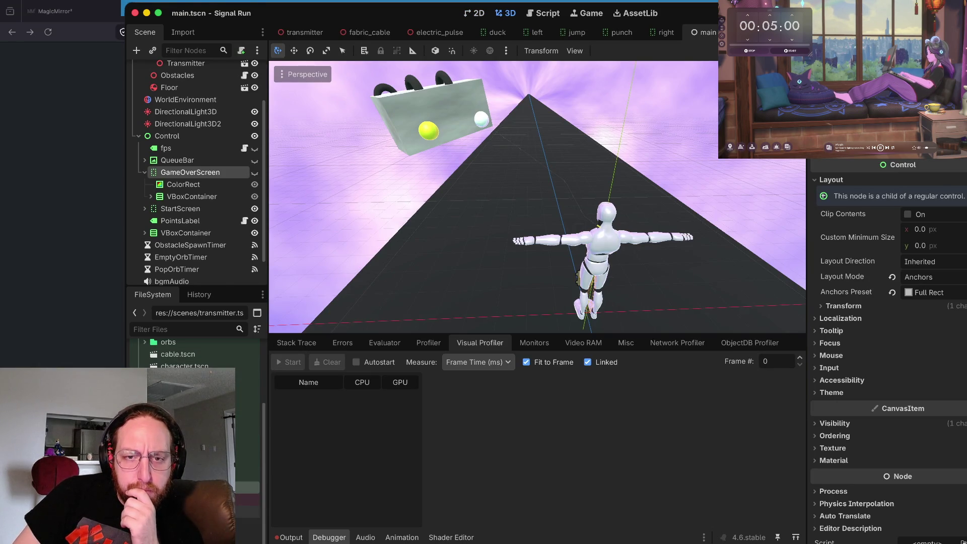
left_click(177, 107)
left_click(177, 119)
left_click(177, 131)
left_click(178, 144)
left_click(180, 155)
Select the MeshInstance3D node, then launch Signal Run in a debug window.
left_click(187, 83)
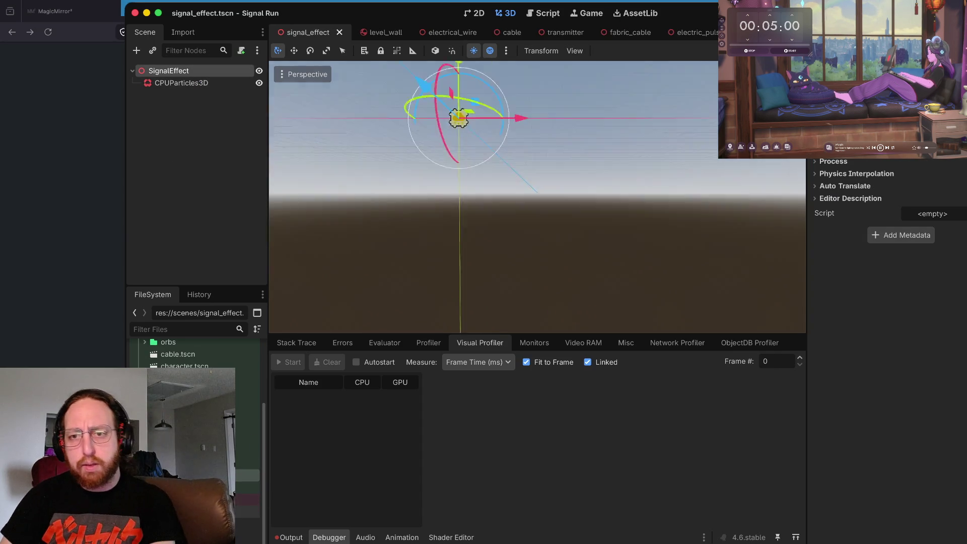
scroll(477, 249, "down", 5)
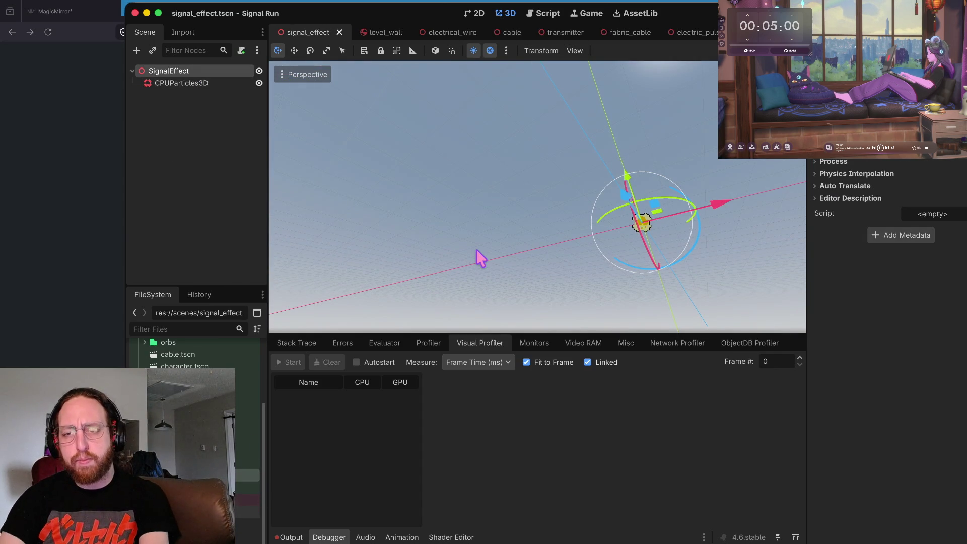
key("super+r")
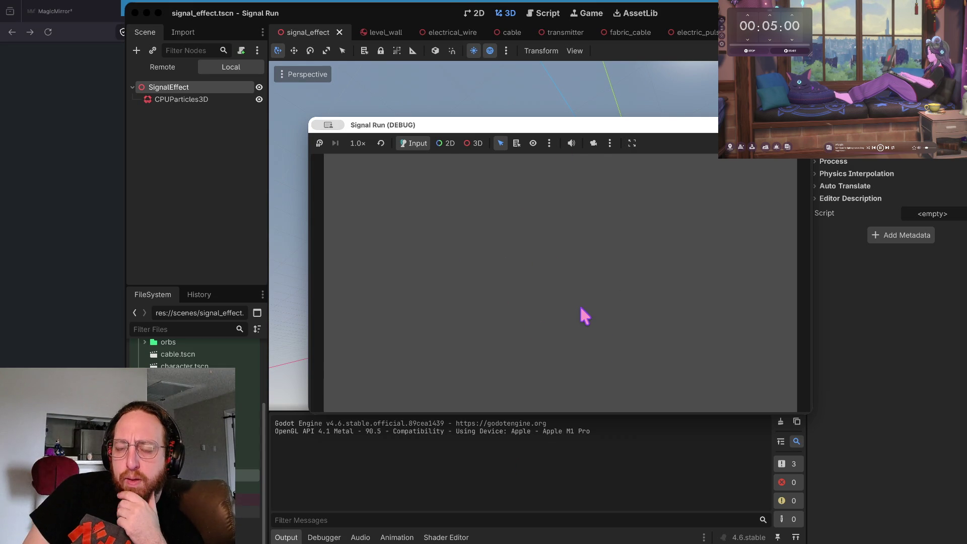
Start Signal Run, play up to 48 points, then stop the debug run.
left_click(552, 289)
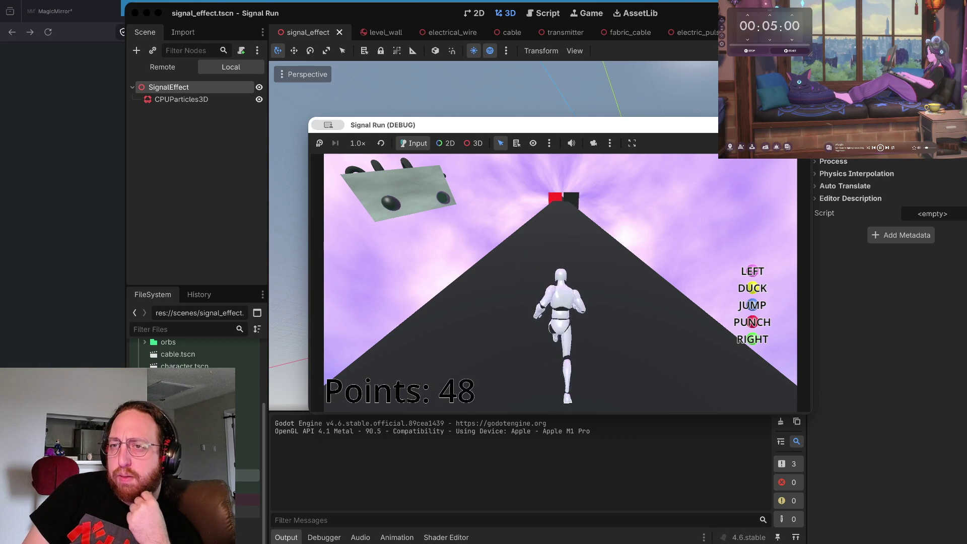
key("Escape")
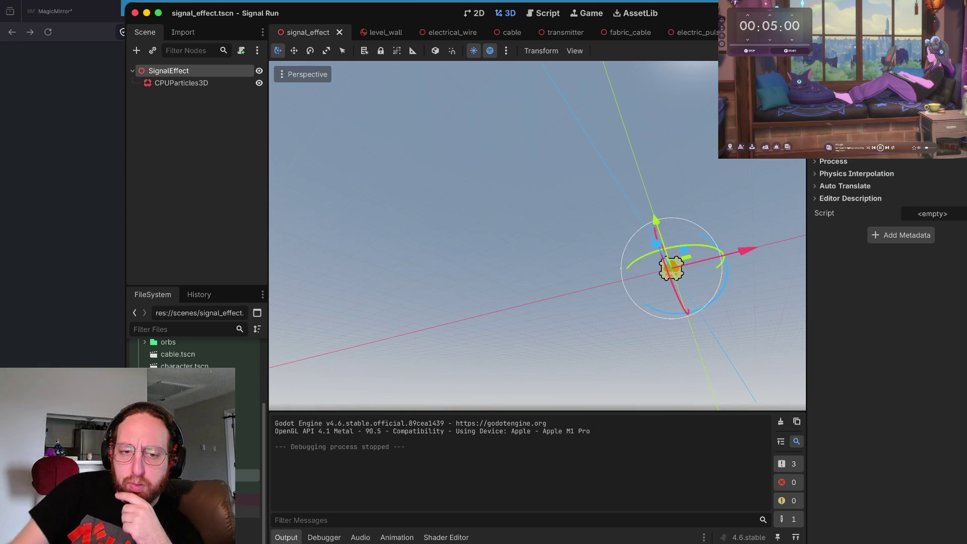
Browse the electric_pulse, electrical_wire, cable and dude scenes, settling on character.tscn.
left_click(697, 33)
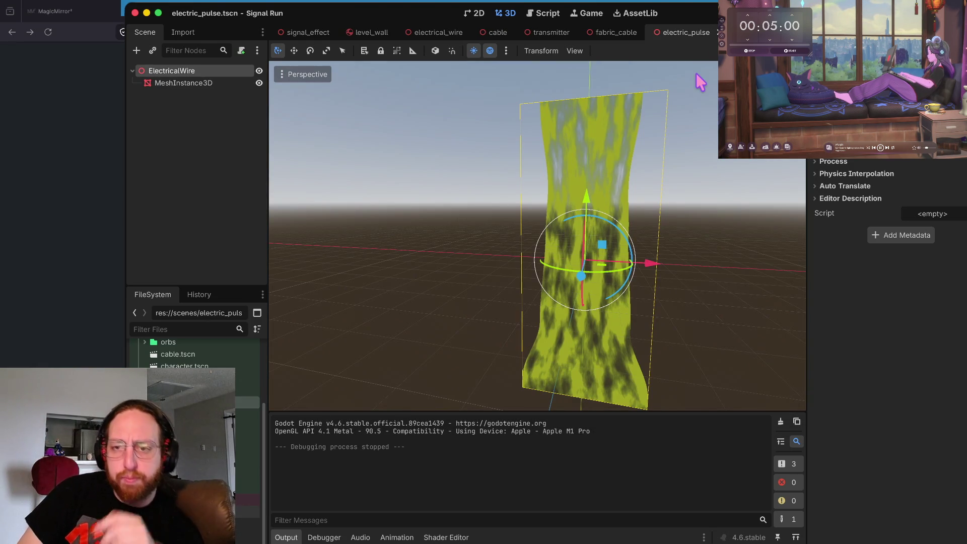
double_click(241, 392)
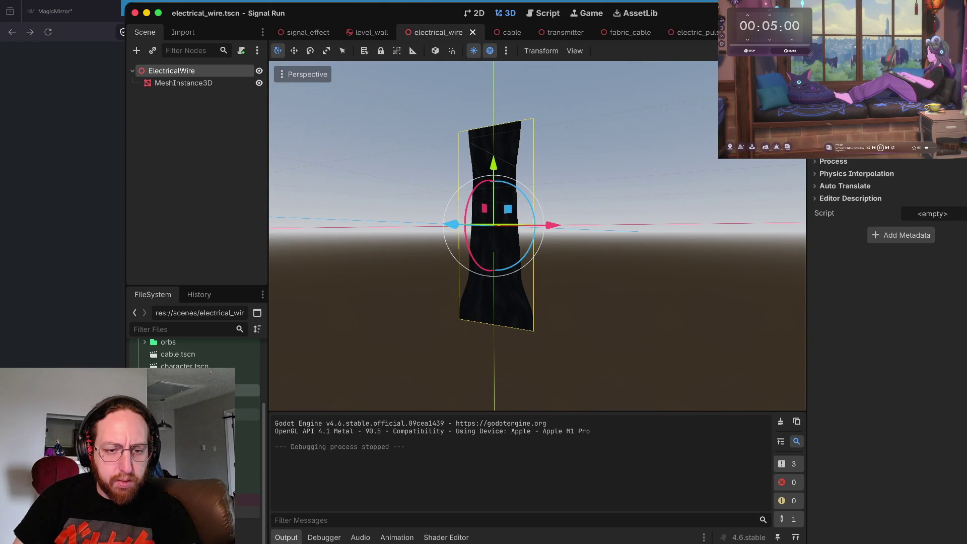
scroll(196, 403, "up", 5)
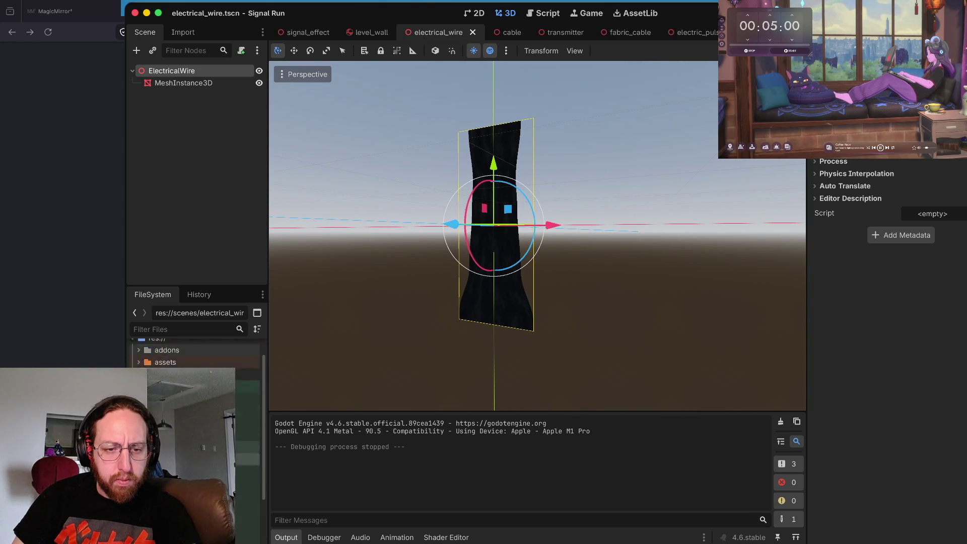
double_click(247, 393)
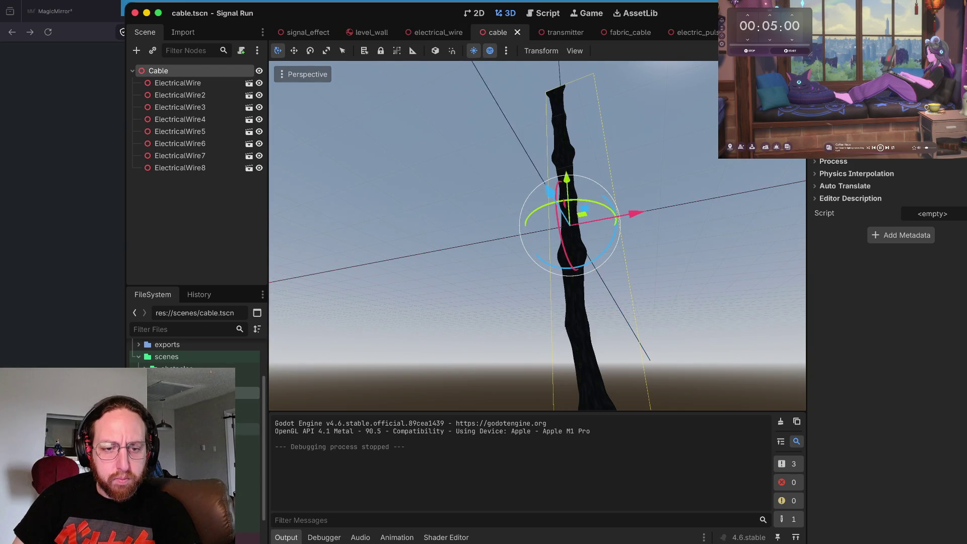
double_click(247, 405)
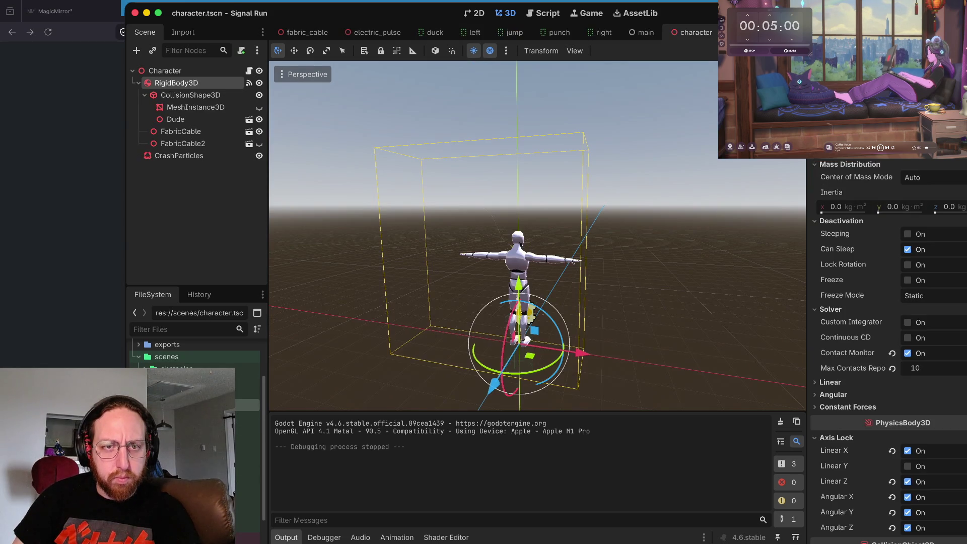
double_click(247, 393)
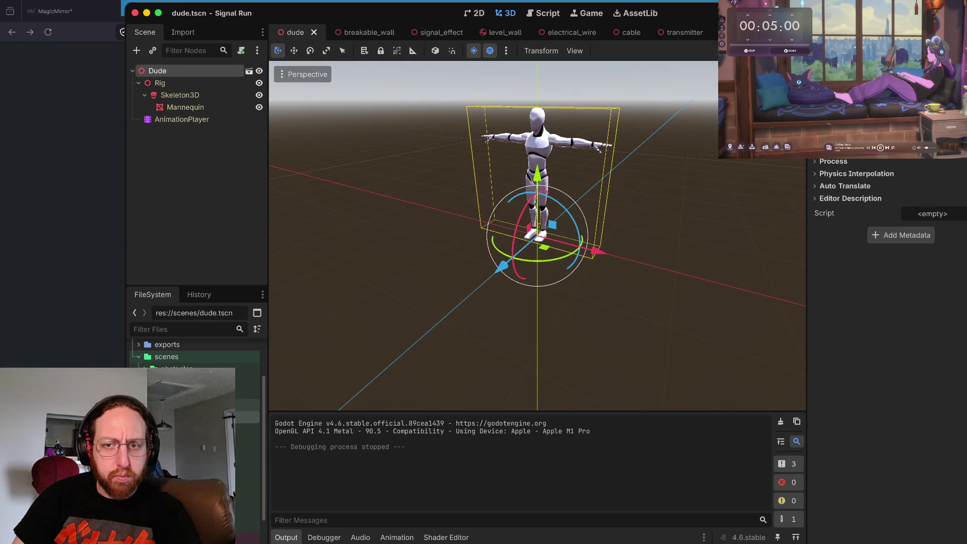
double_click(247, 405)
Move the view behind the character, select FabricCable and open its own scene.
key("w")
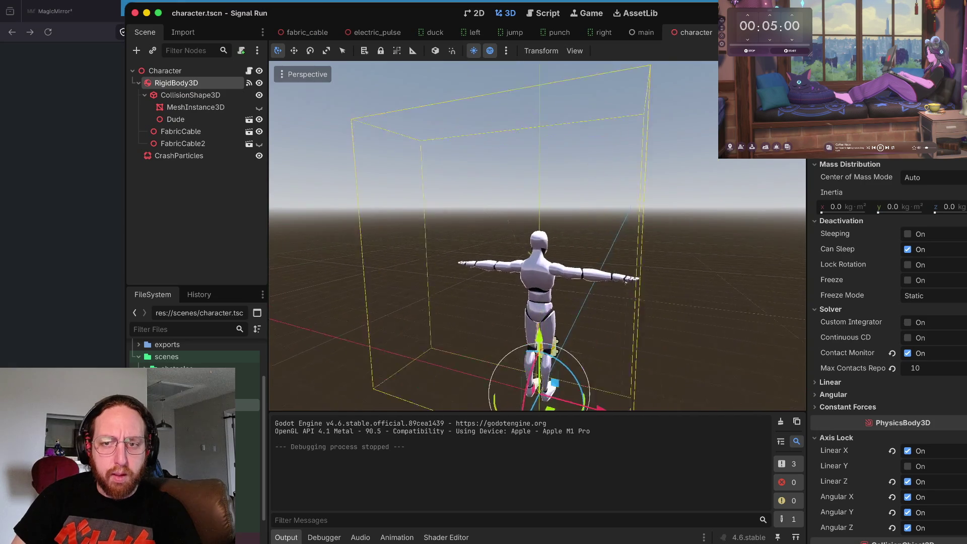
key("w")
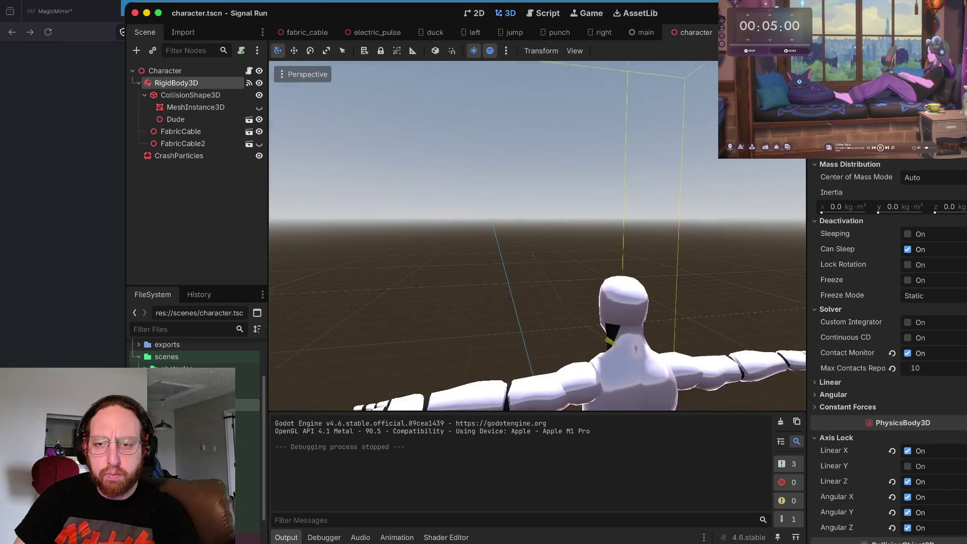
left_click(192, 131)
left_click(185, 144)
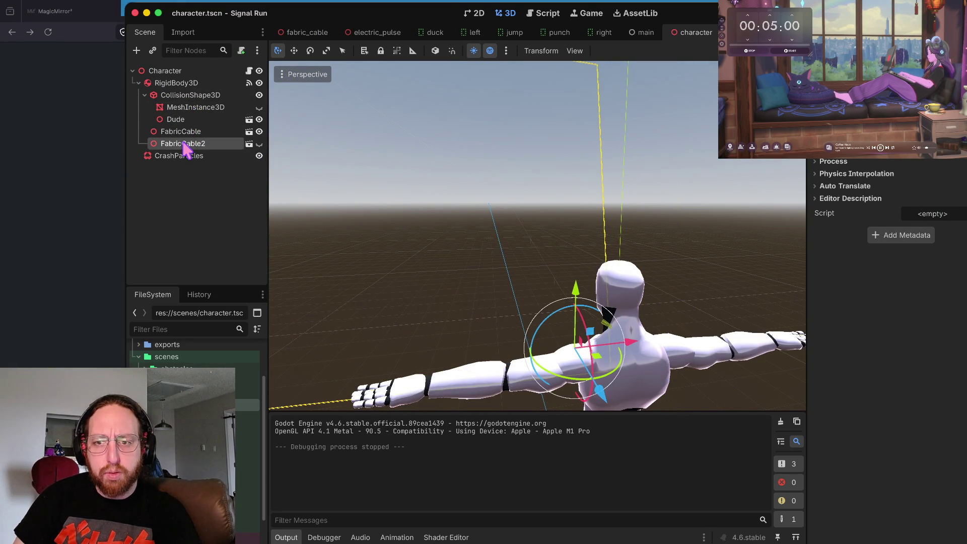
left_click(247, 131, "shift")
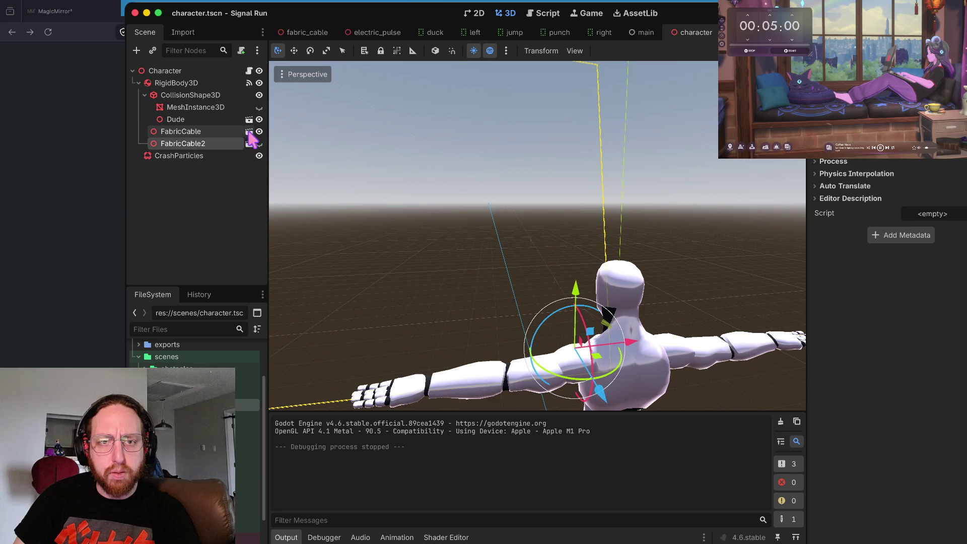
left_click(249, 132)
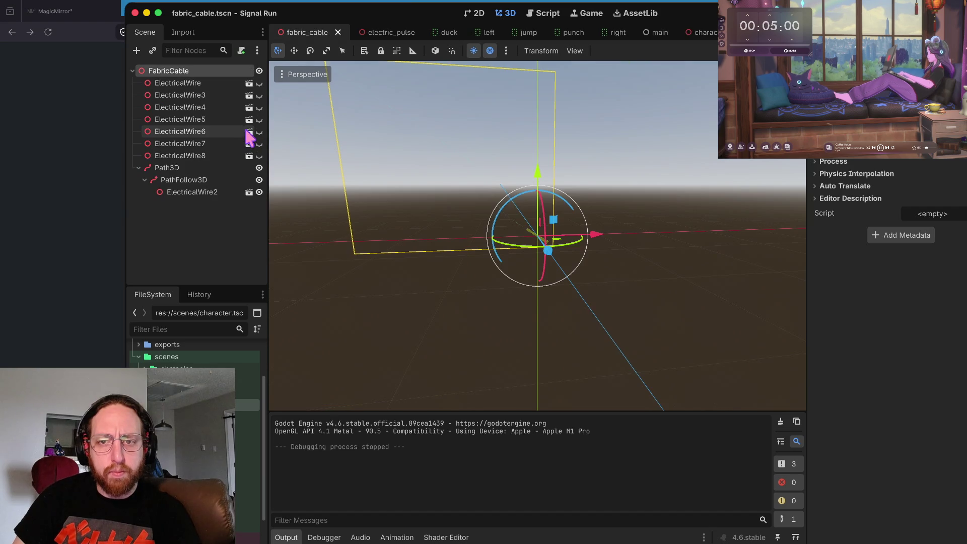
scroll(574, 119, "up", 5)
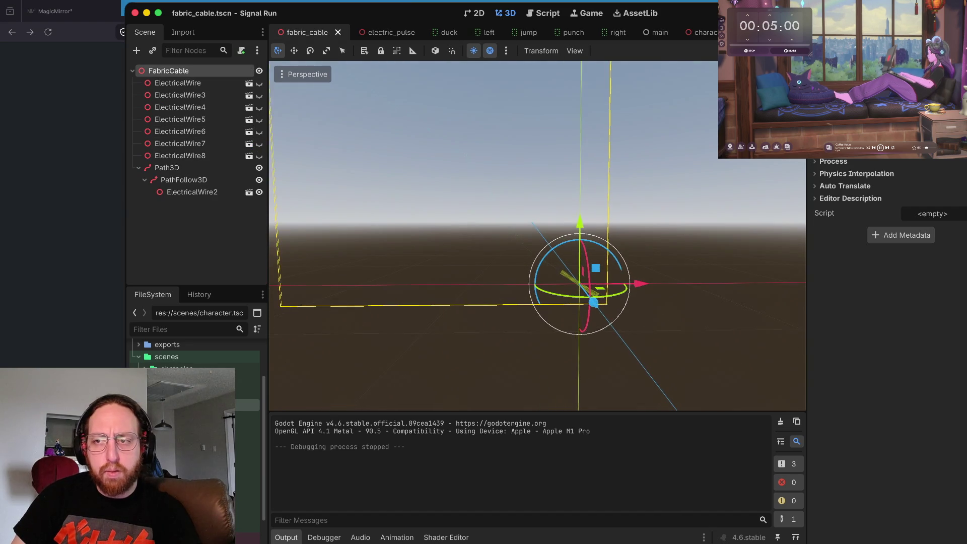
left_click_drag(304, 100, 303, 100)
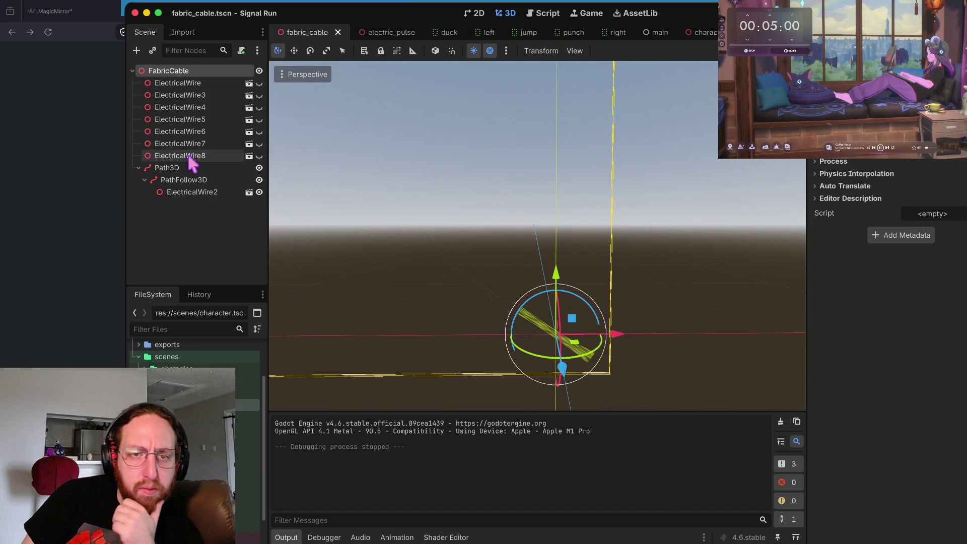
left_click(187, 167)
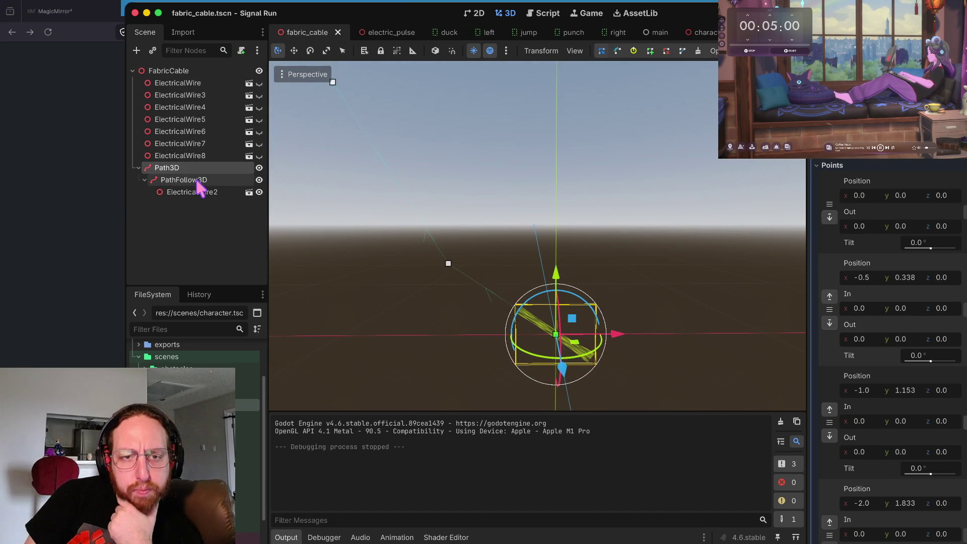
left_click(214, 180)
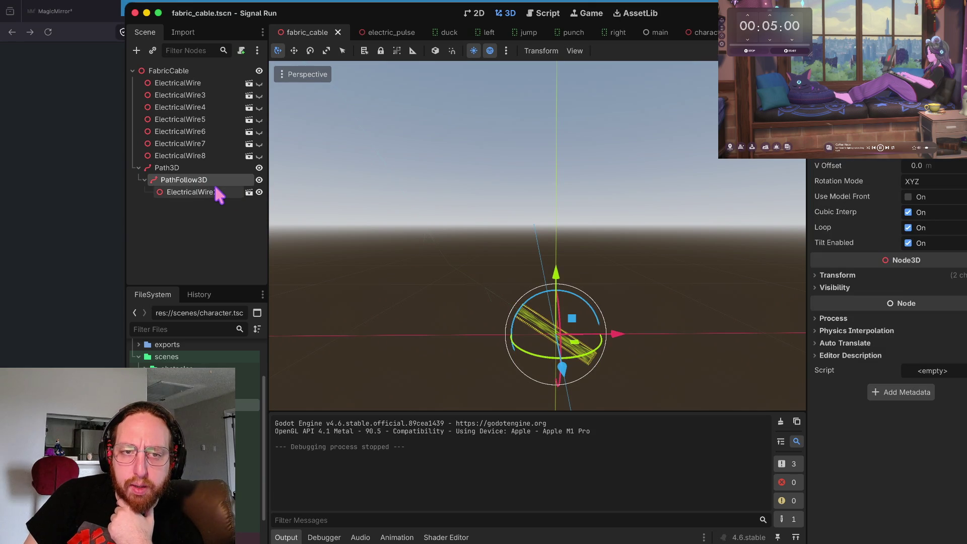
left_click(202, 168)
left_click(204, 180)
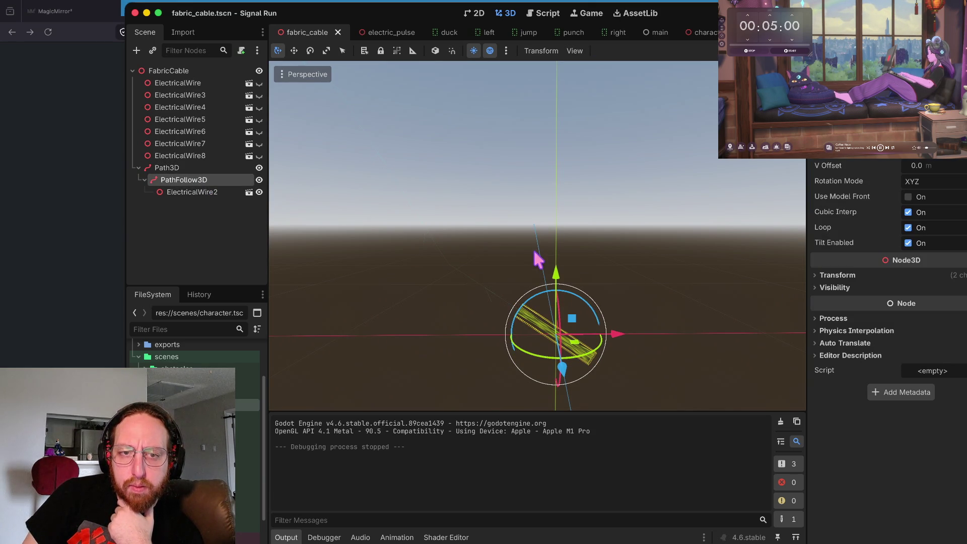
left_click(216, 191)
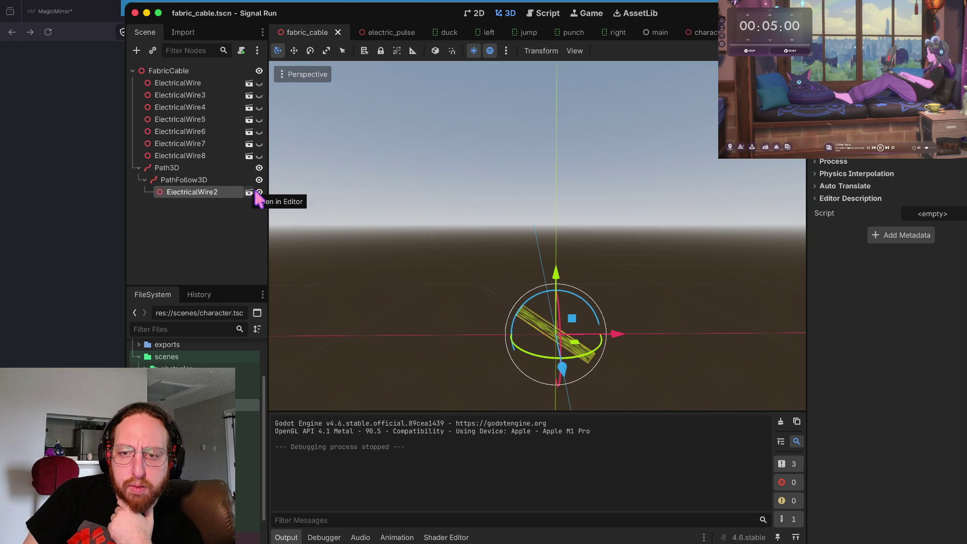
left_click(259, 193)
left_click(259, 193)
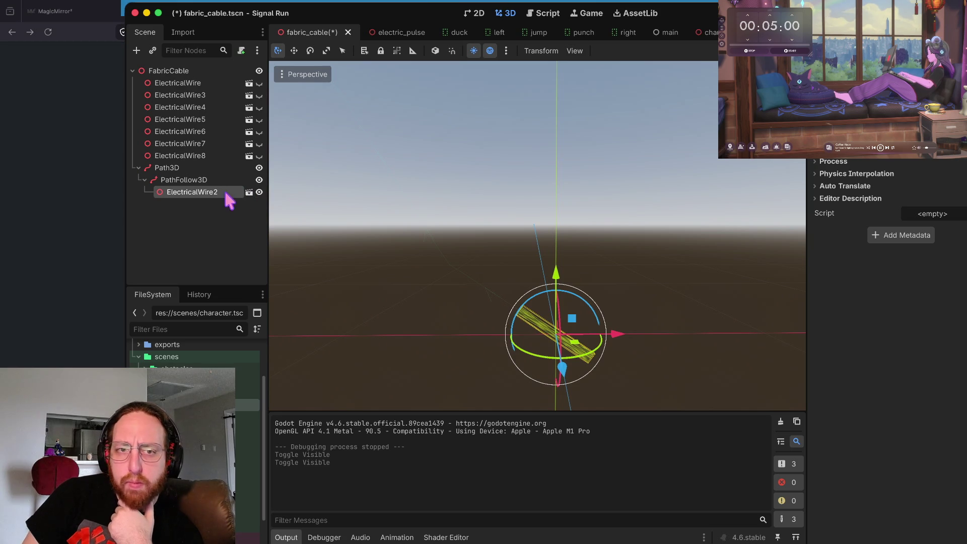
left_click(207, 180)
left_click(191, 168)
left_click(190, 180)
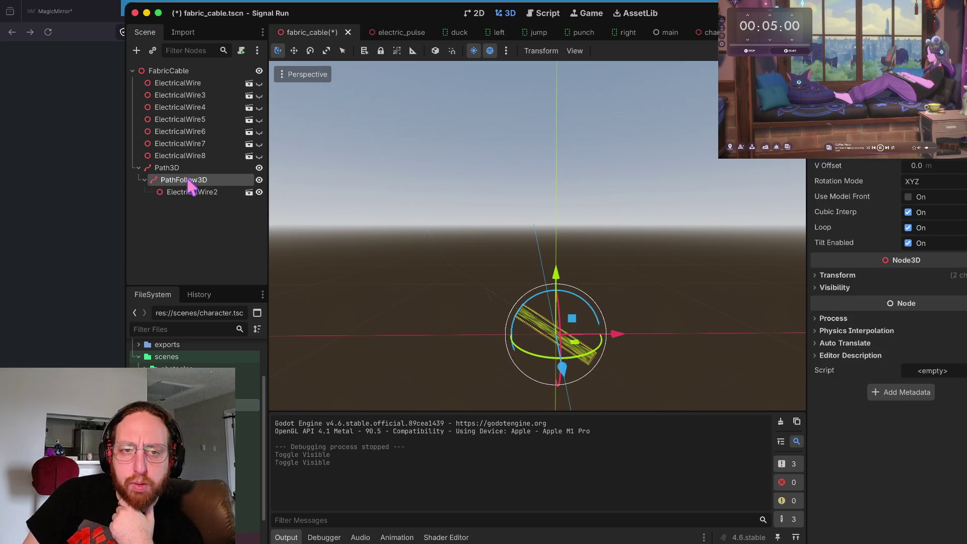
left_click(173, 168)
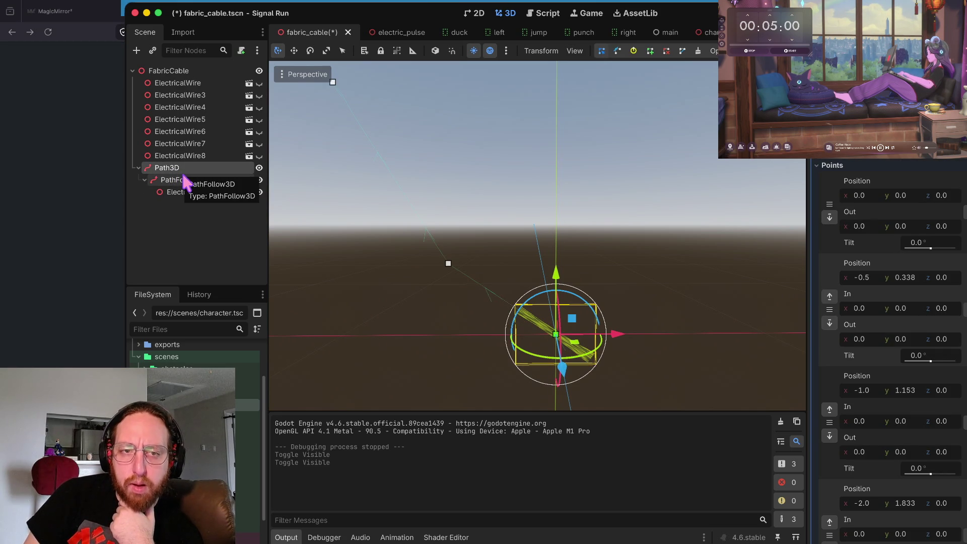
left_click(187, 181)
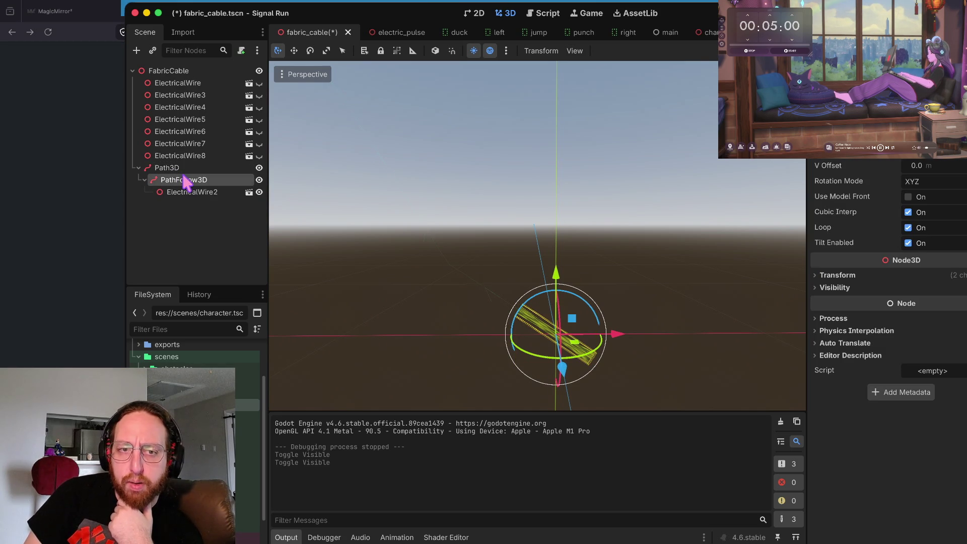
left_click(171, 168)
scroll(537, 235, "up", 5)
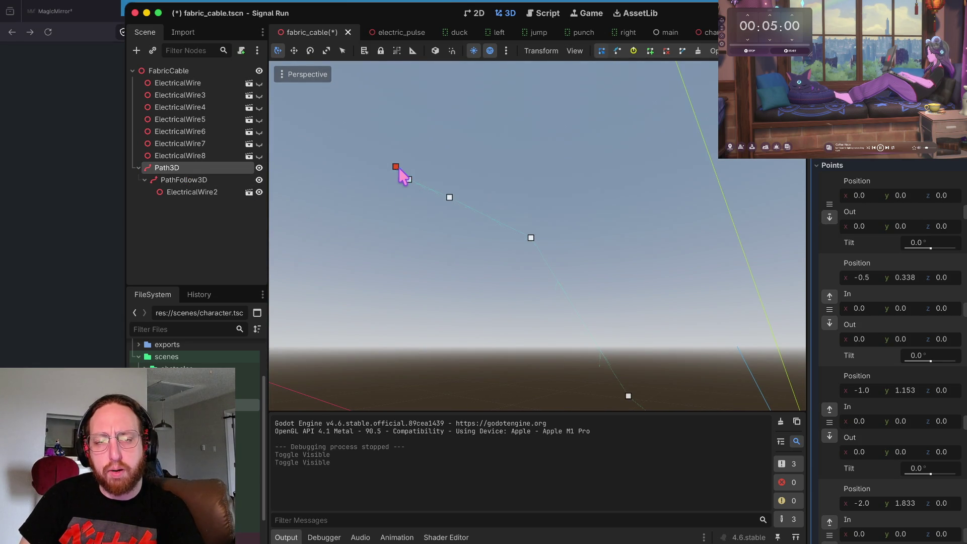
scroll(446, 211, "down", 3)
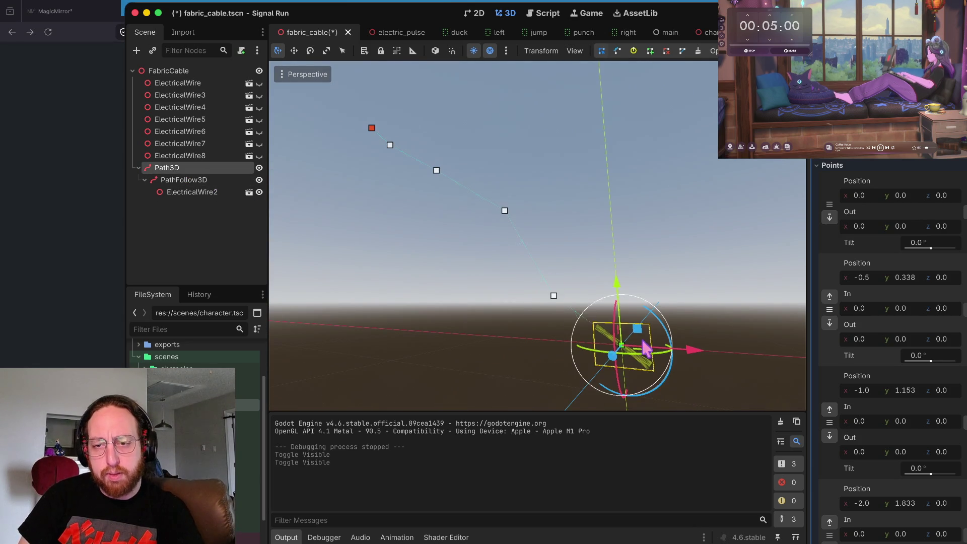
left_click(202, 181)
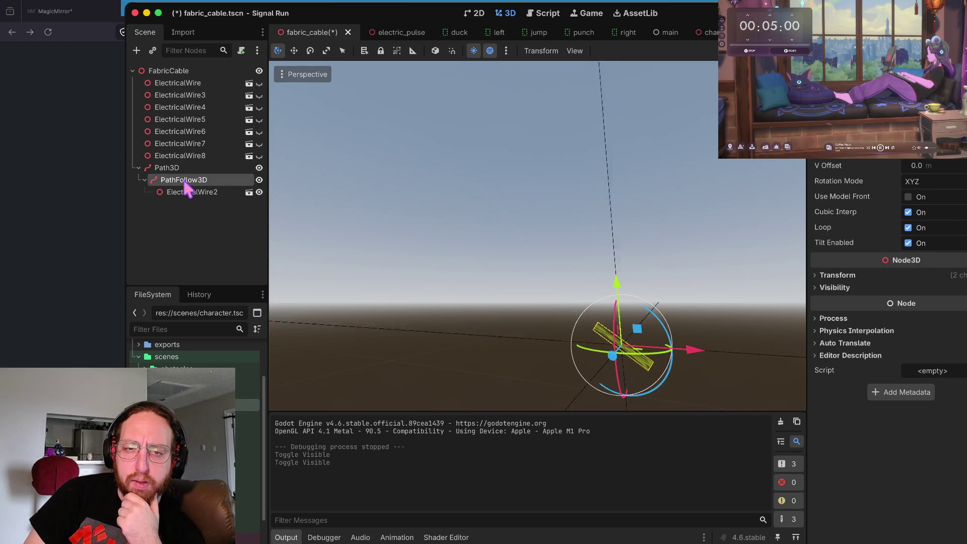
left_click(172, 170)
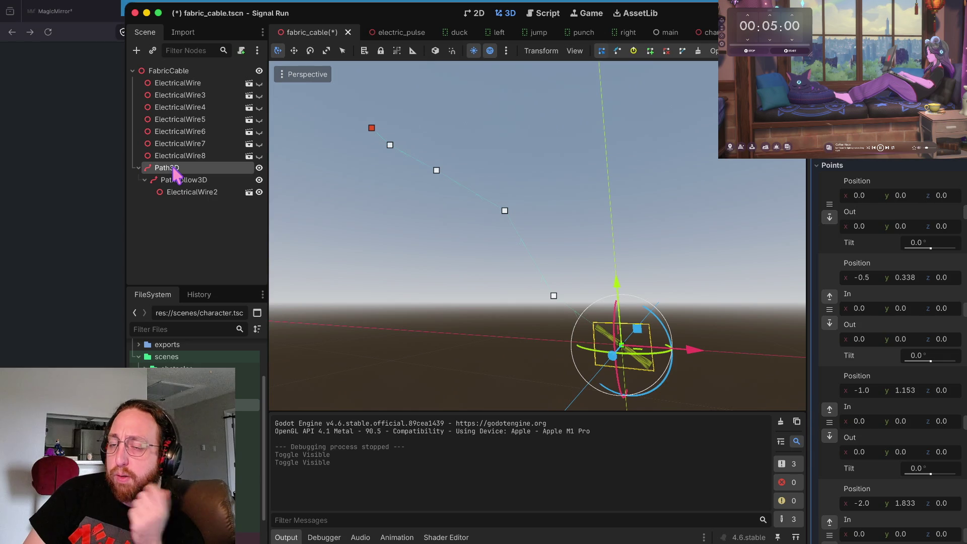
scroll(889, 353, "down", 10)
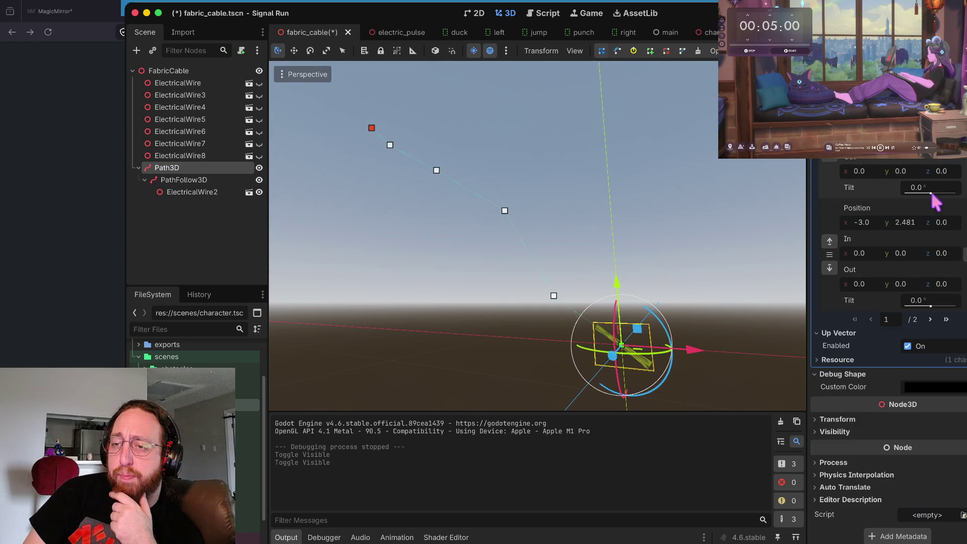
scroll(936, 216, "up", 10)
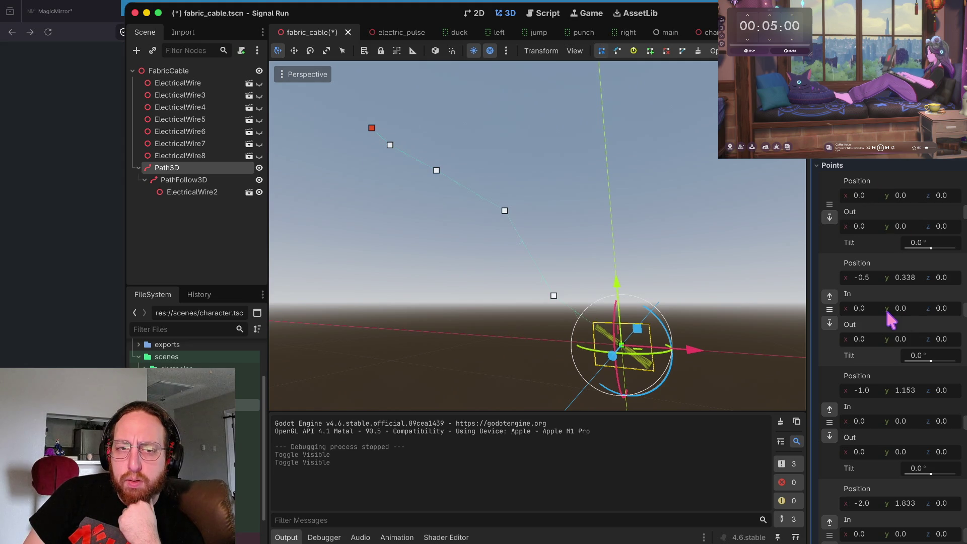
left_click(178, 192)
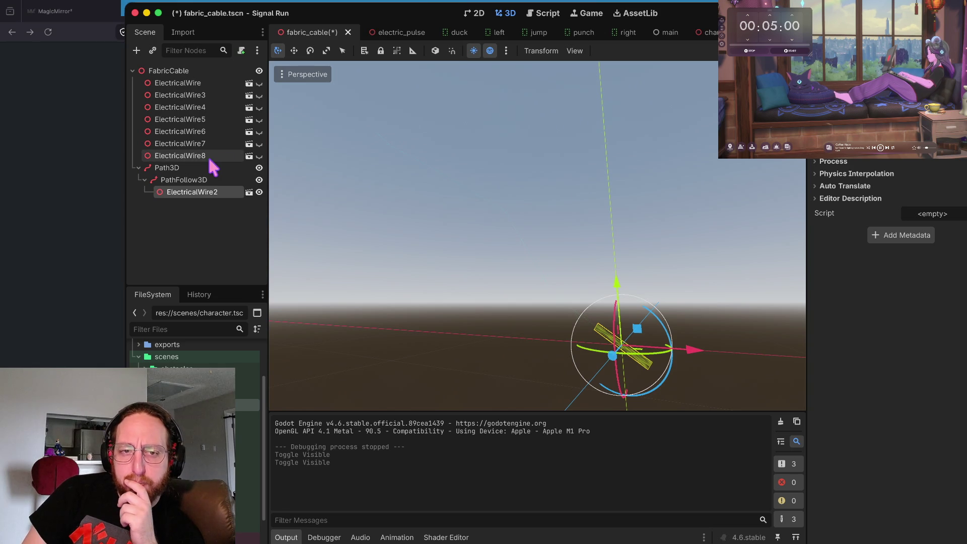
left_click(193, 196)
key("Escape")
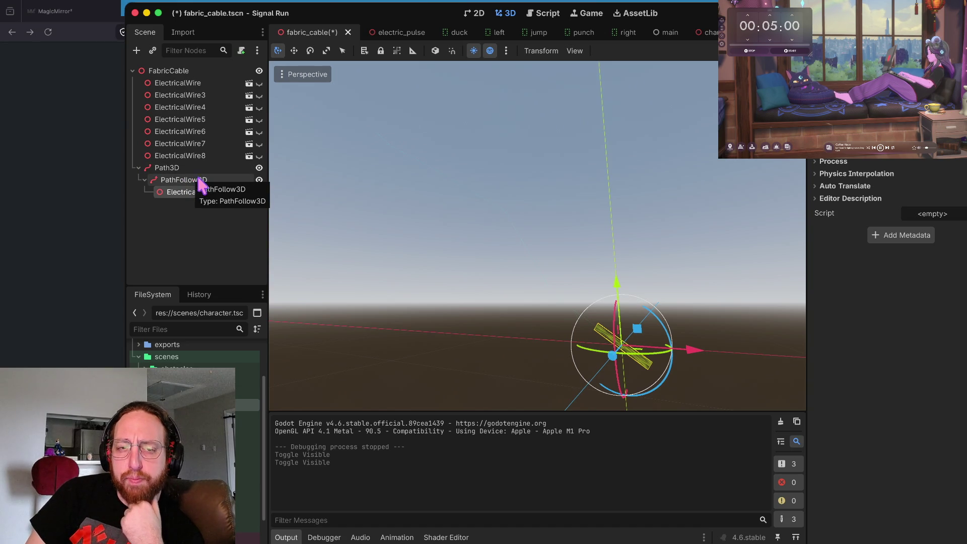
left_click(196, 181)
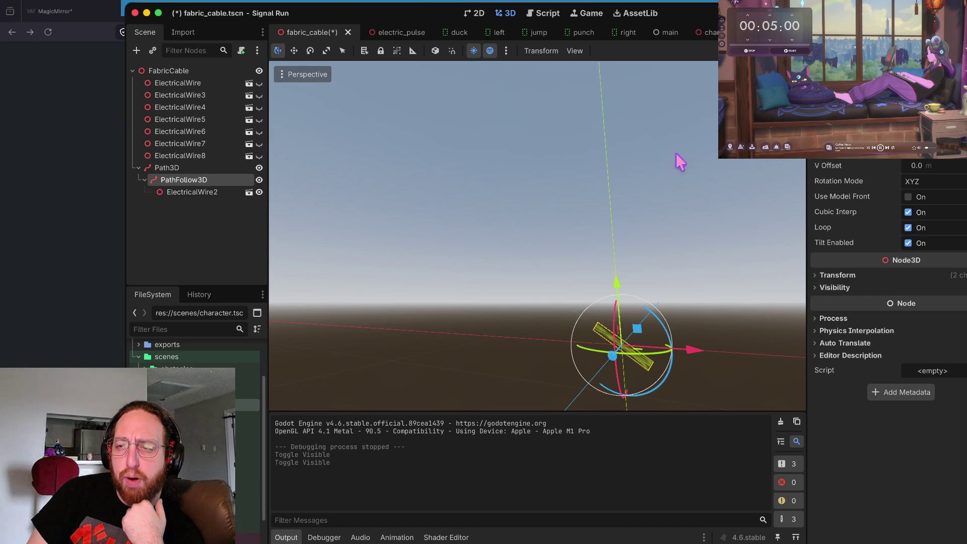
left_click(199, 192)
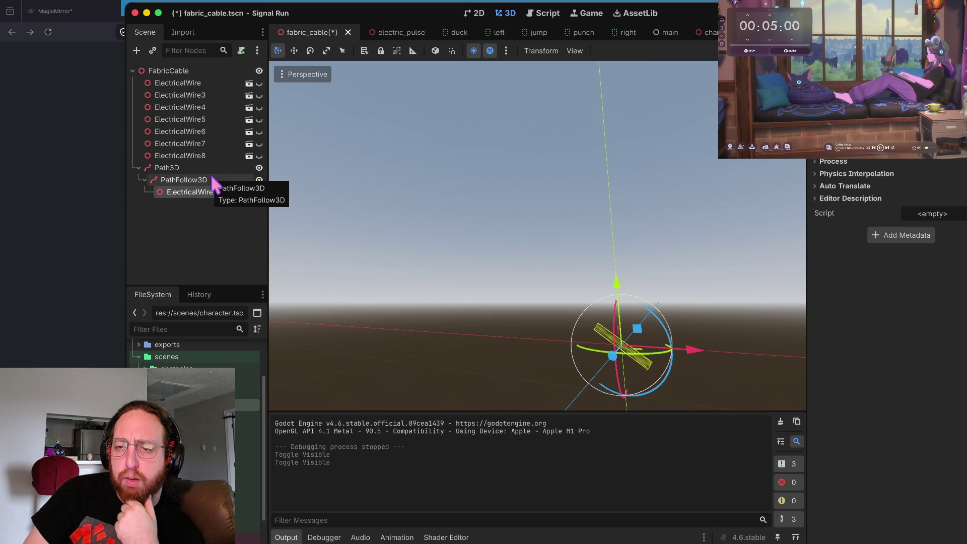
left_click(210, 179)
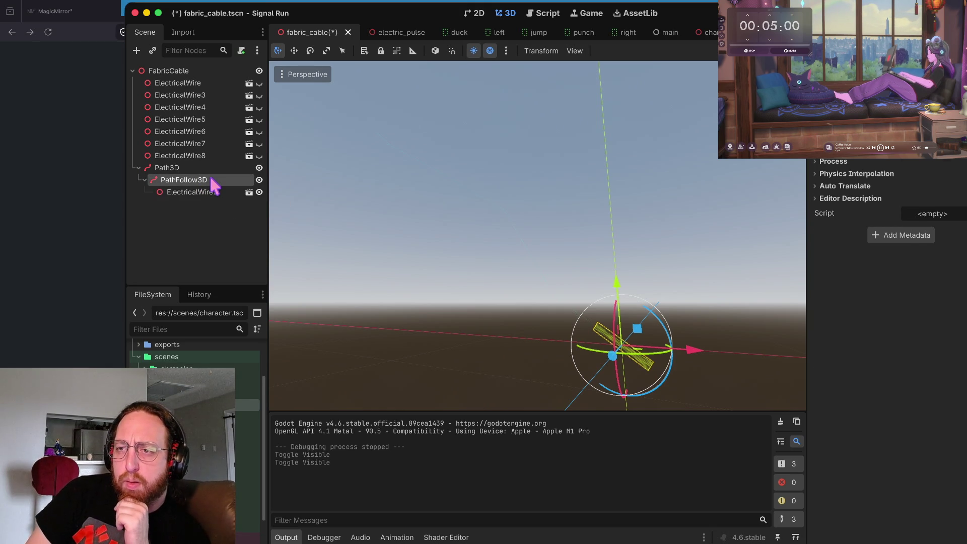
left_click(208, 193)
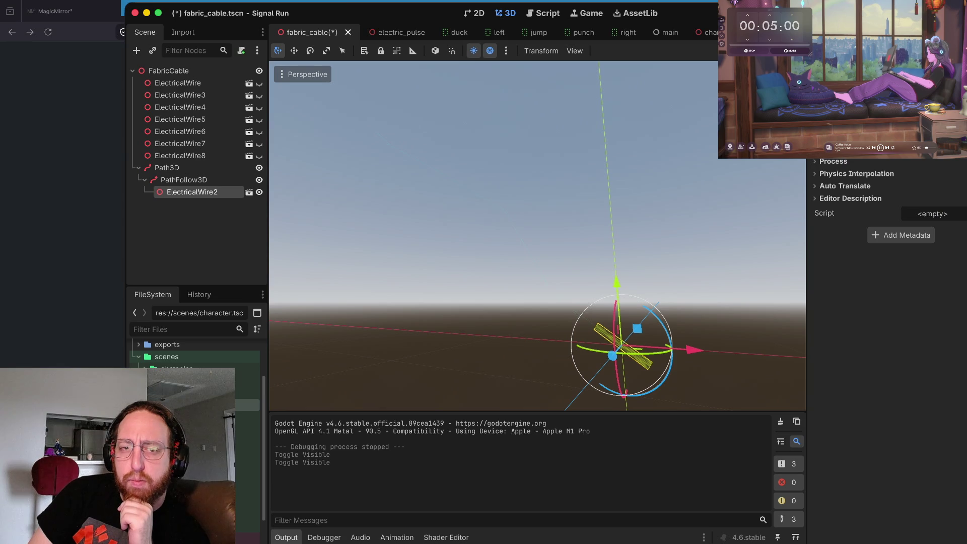
left_click(205, 181)
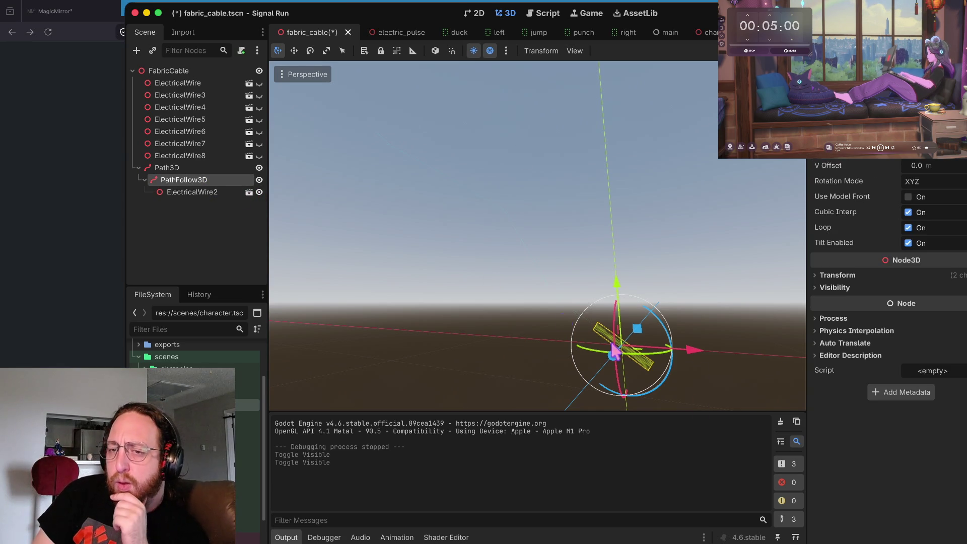
left_click(162, 169)
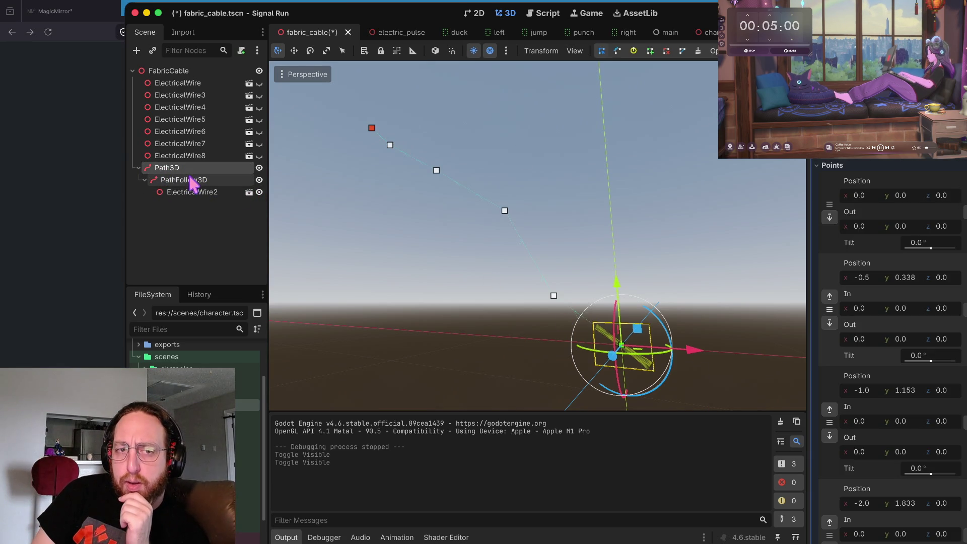
left_click(191, 181)
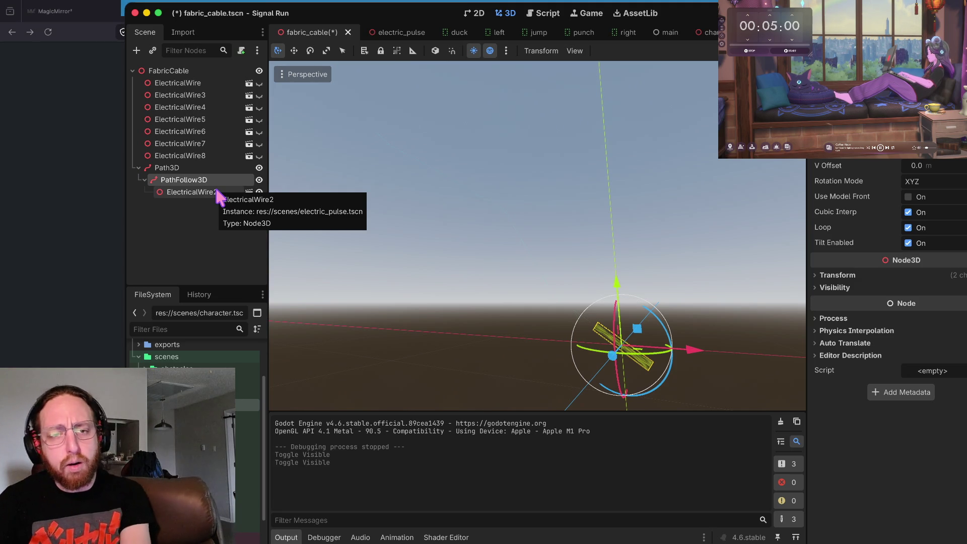
left_click(204, 168)
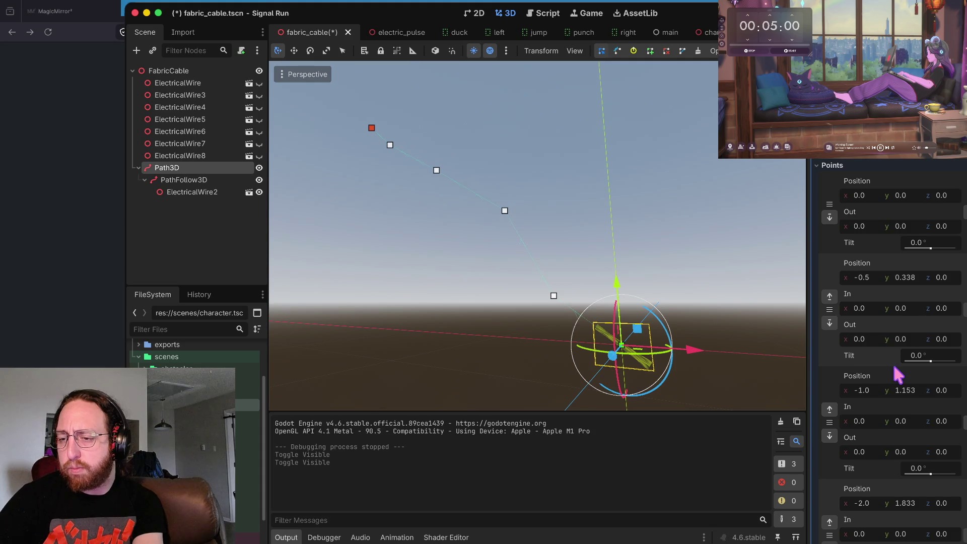
scroll(894, 366, "down", 10)
scroll(897, 359, "up", 10)
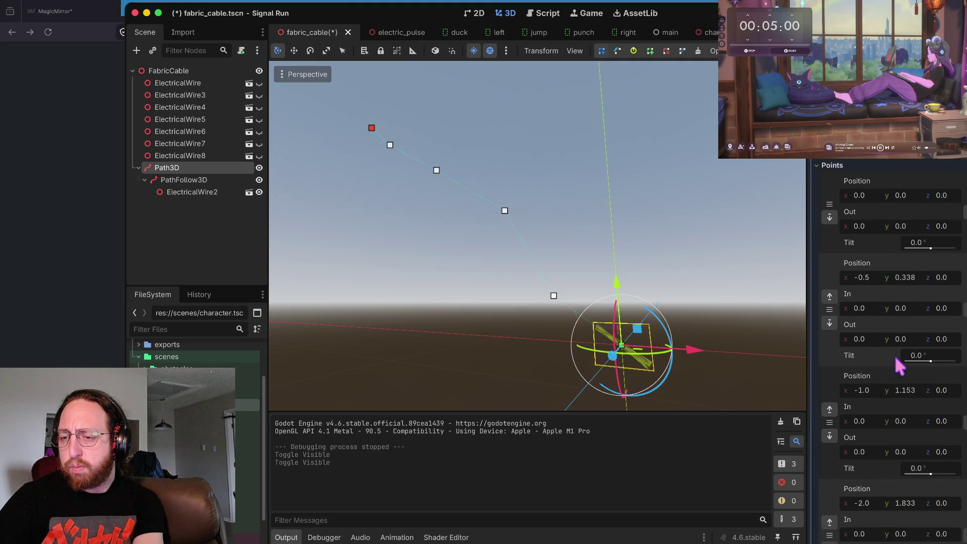
scroll(896, 358, "down", 7)
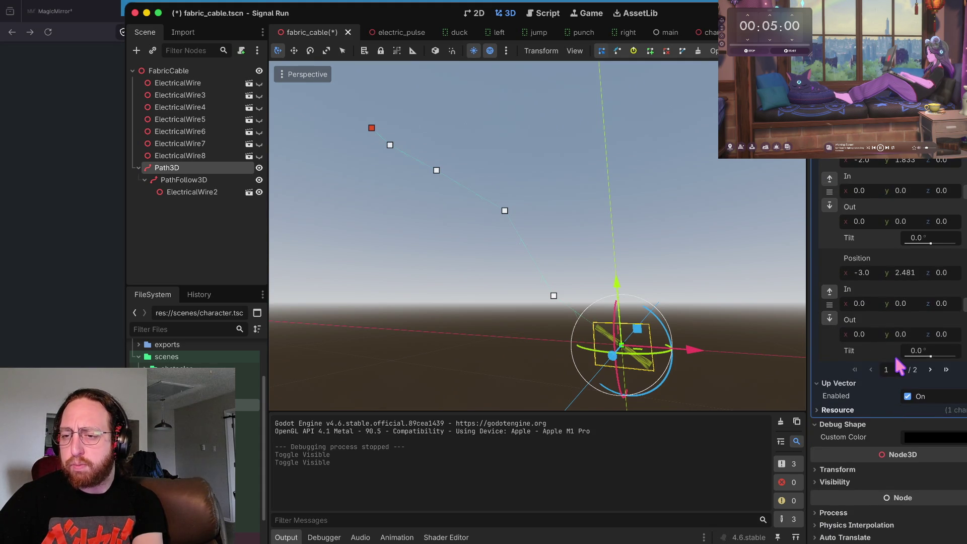
scroll(897, 358, "up", 10)
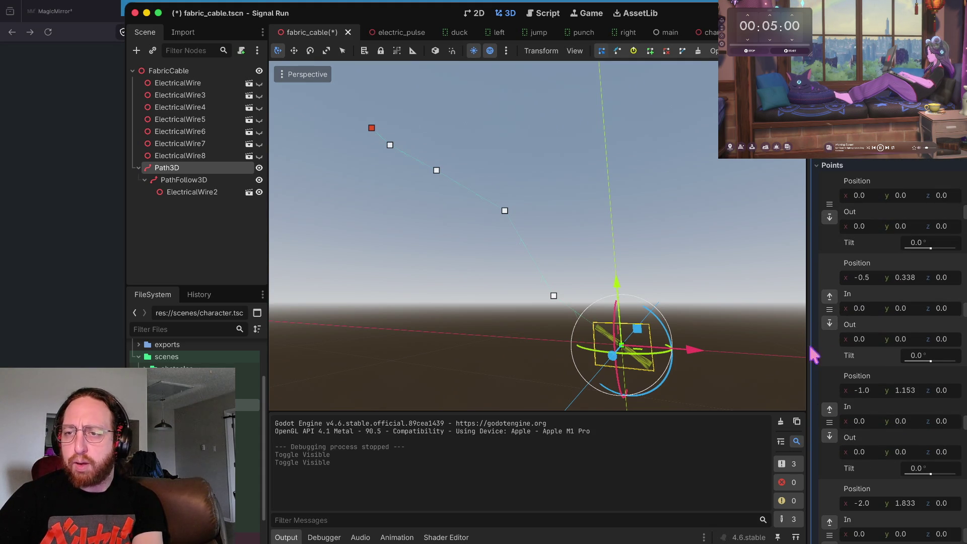
left_click(195, 182)
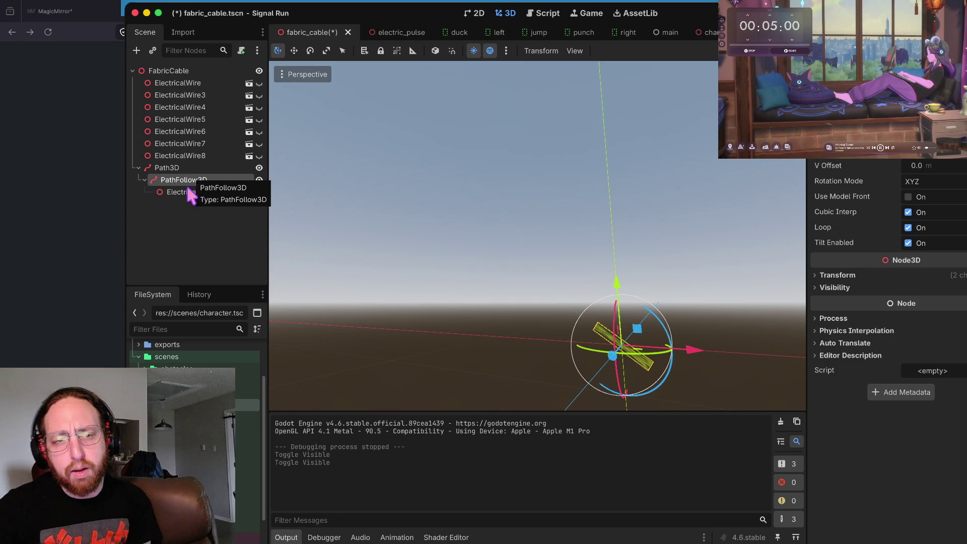
left_click(191, 170)
left_click(197, 156)
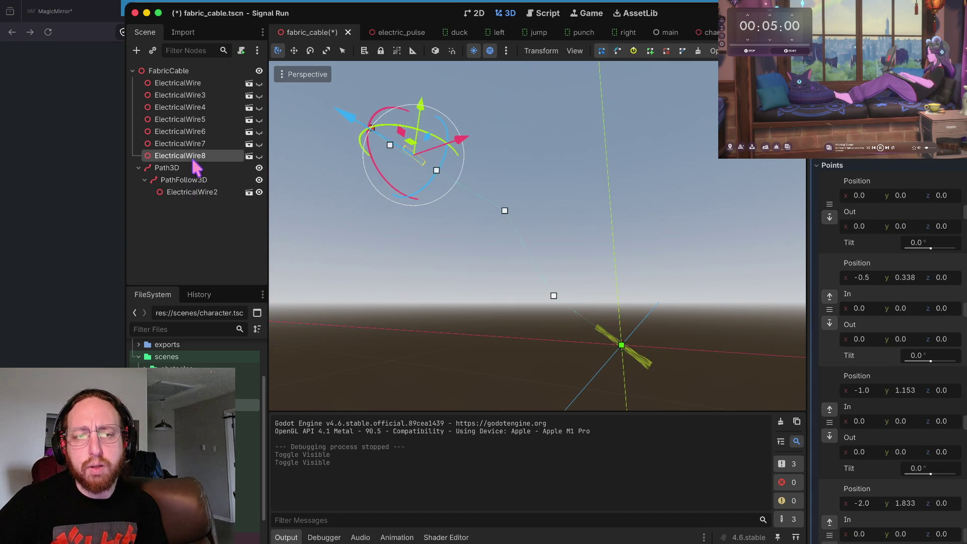
left_click(191, 169)
left_click(195, 181)
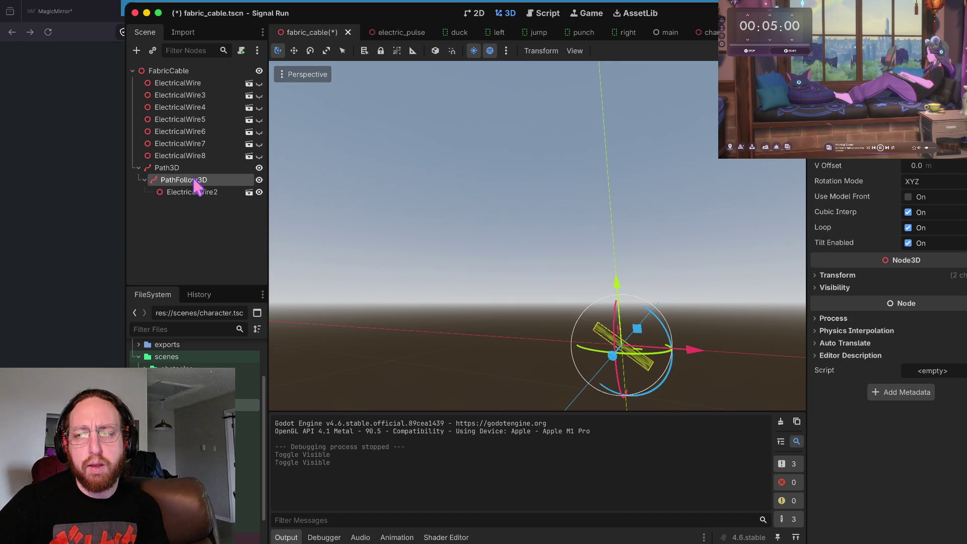
left_click(199, 195)
left_click(196, 181)
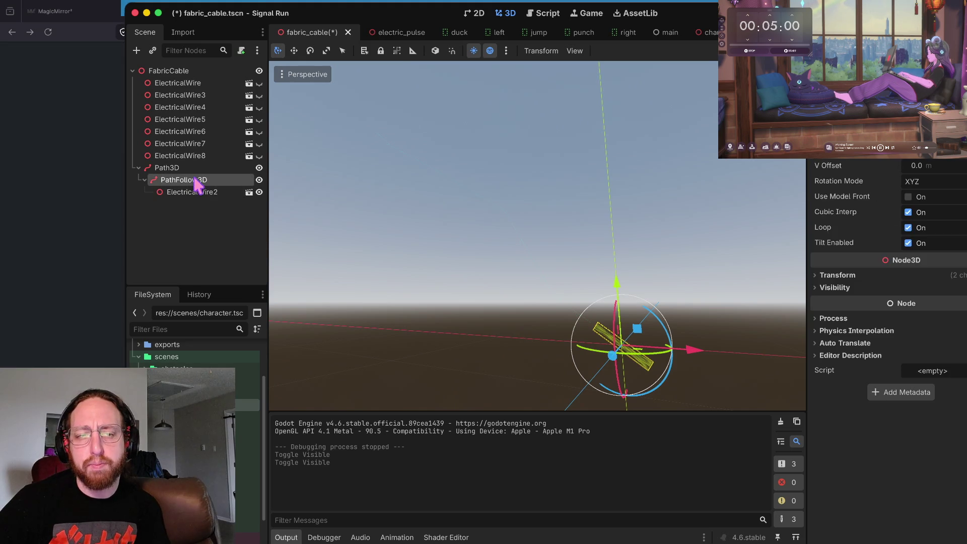
left_click(193, 169)
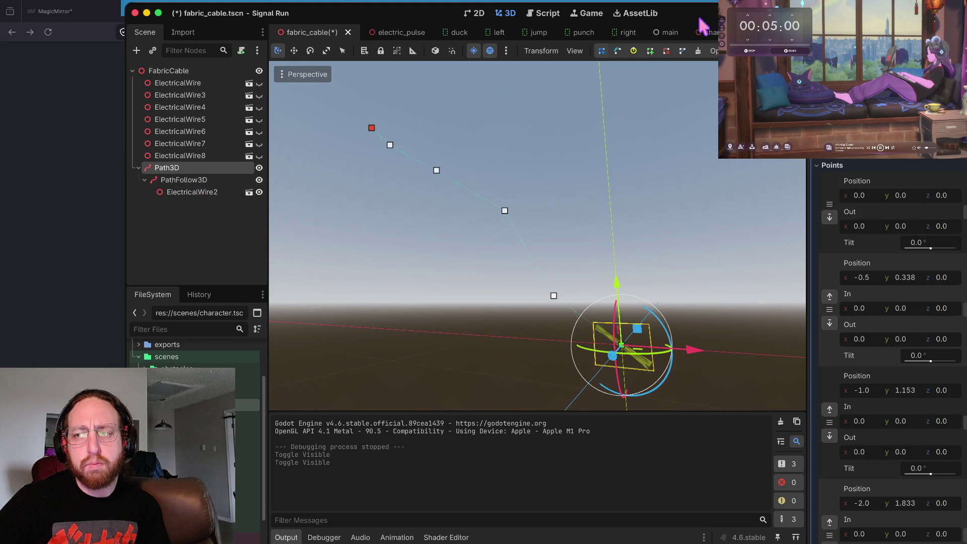
scroll(895, 313, "down", 8)
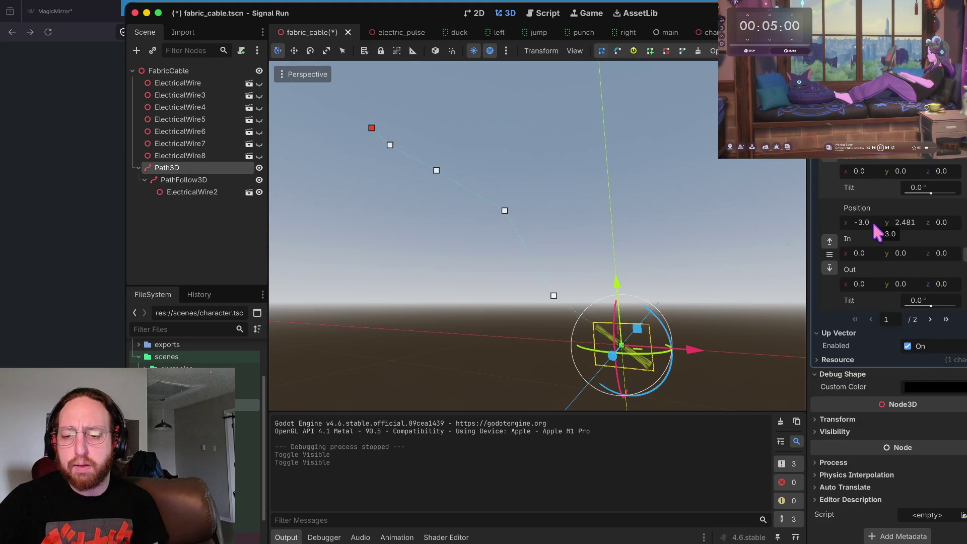
scroll(876, 231, "up", 5)
scroll(876, 232, "up", 2)
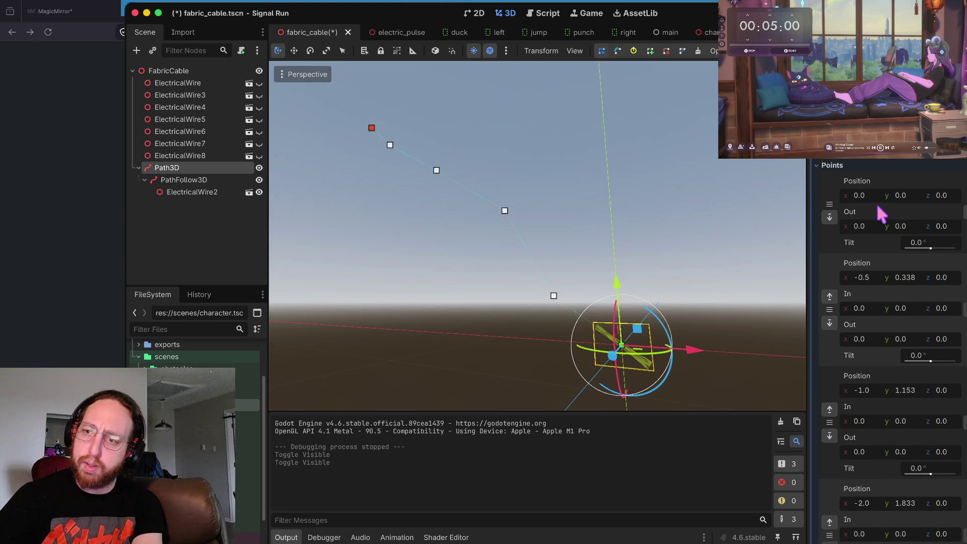
scroll(879, 216, "down", 2)
scroll(881, 214, "down", 4)
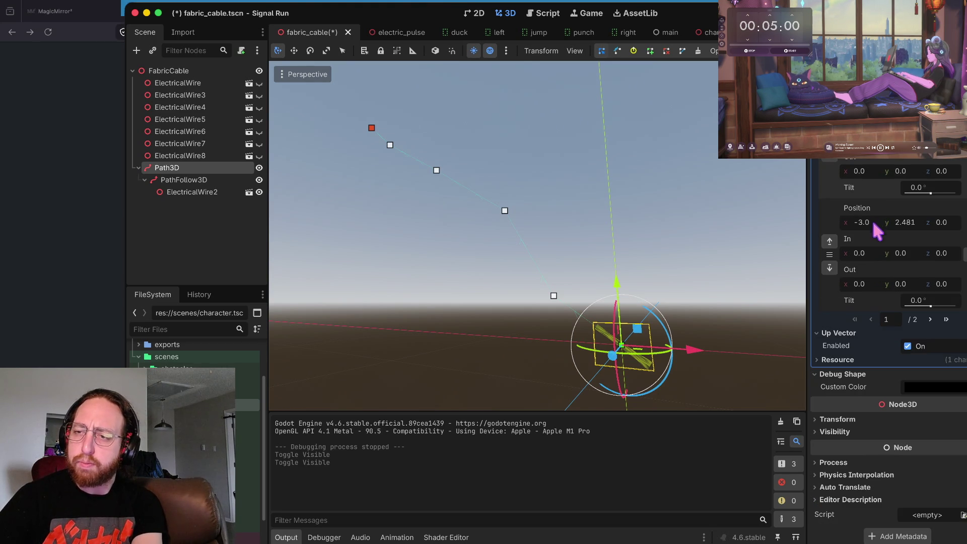
scroll(865, 358, "up", 6)
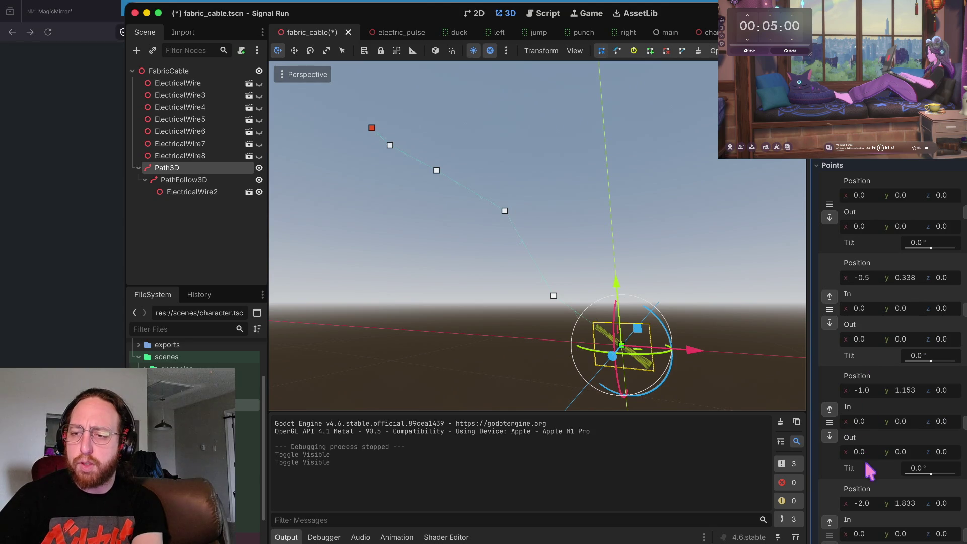
scroll(865, 485, "down", 5)
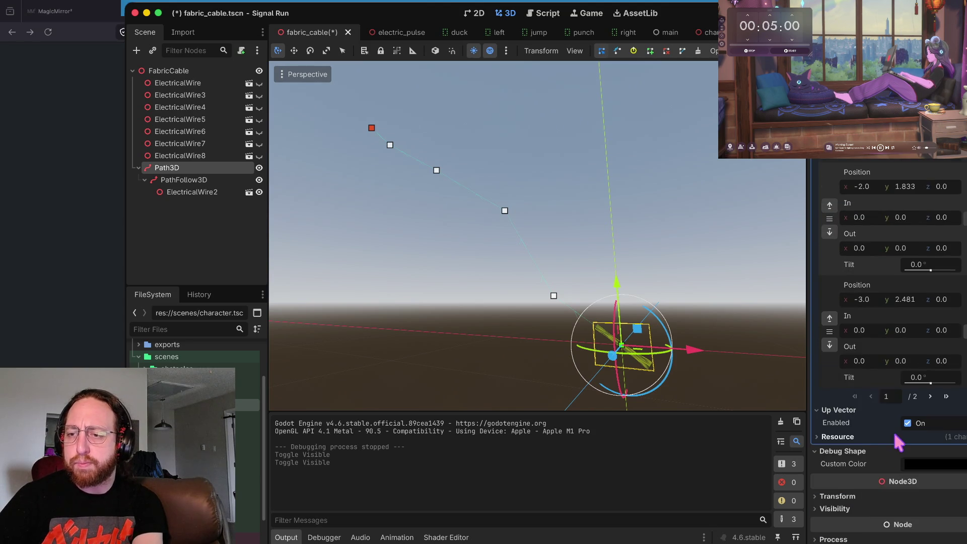
scroll(892, 429, "down", 2)
left_click(844, 332)
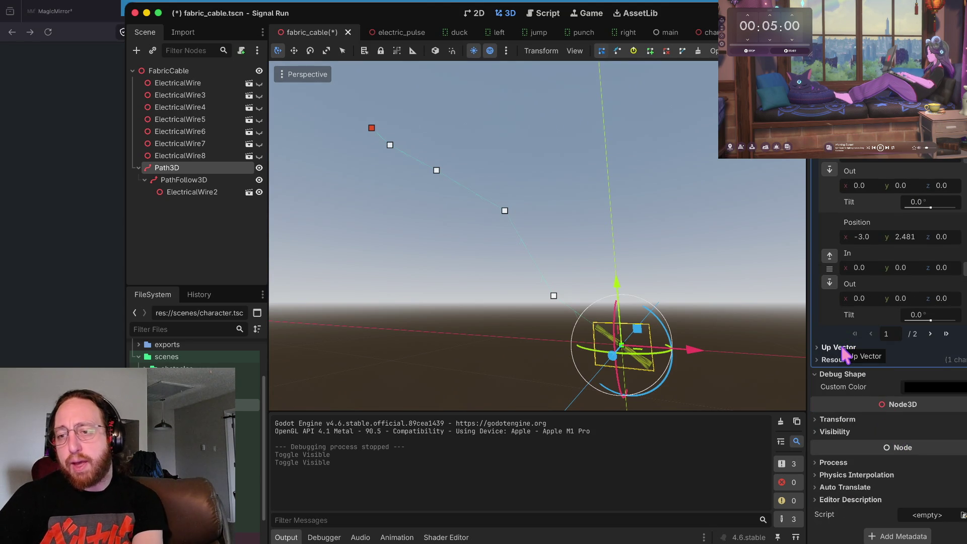
scroll(844, 352, "up", 3)
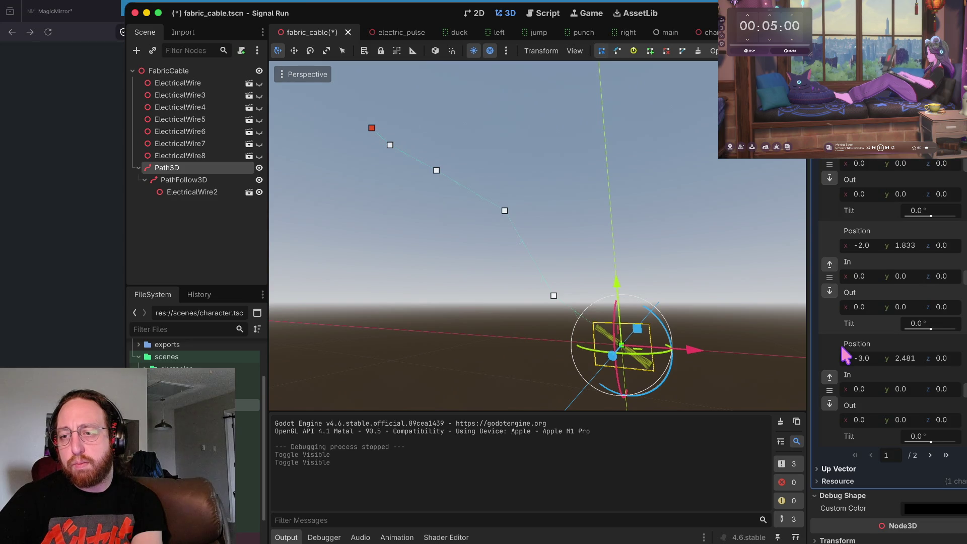
scroll(845, 356, "up", 3)
scroll(845, 355, "up", 3)
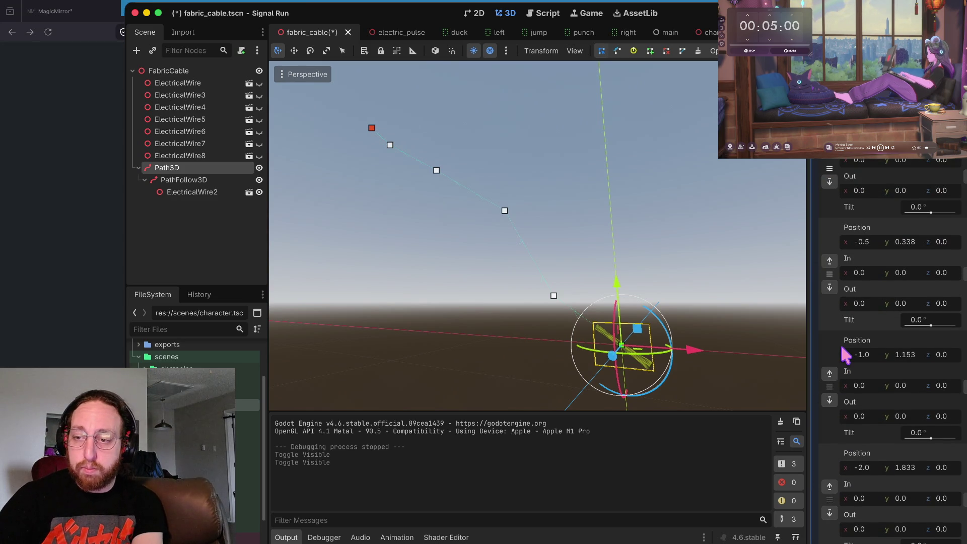
scroll(845, 355, "up", 1)
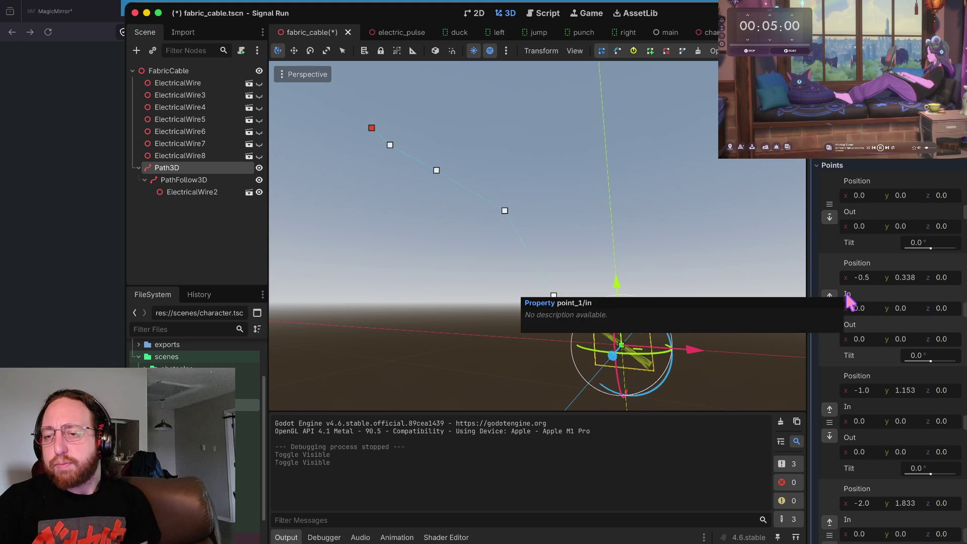
scroll(848, 297, "down", 1)
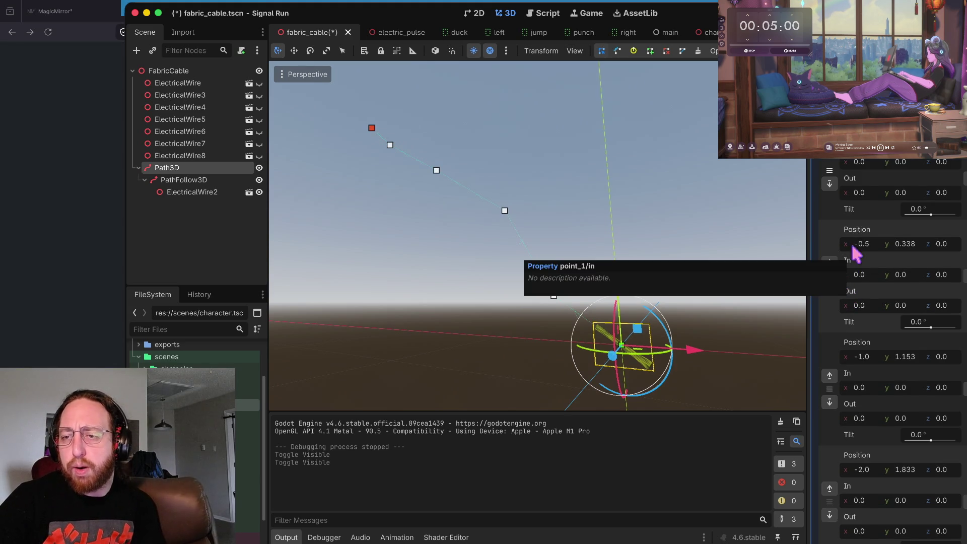
scroll(858, 211, "down", 10)
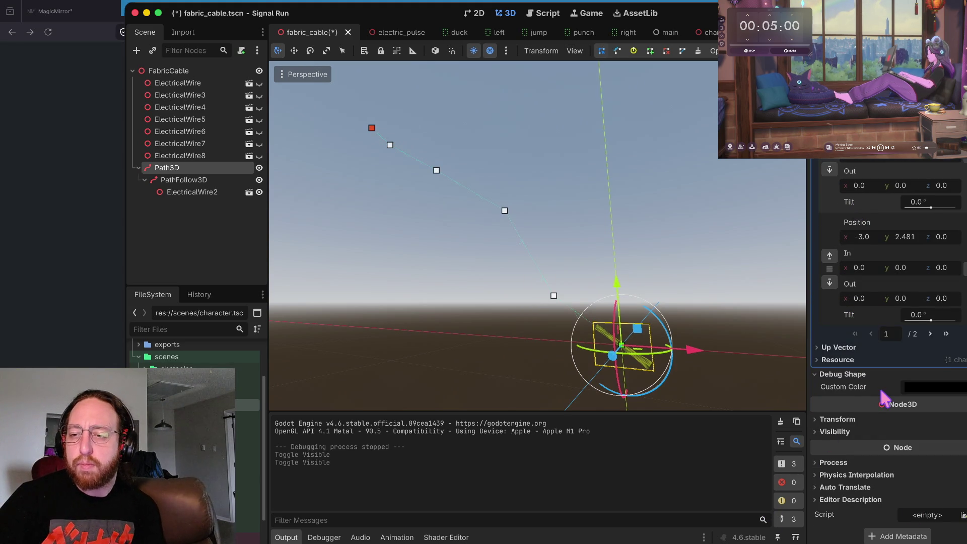
scroll(882, 391, "up", 10)
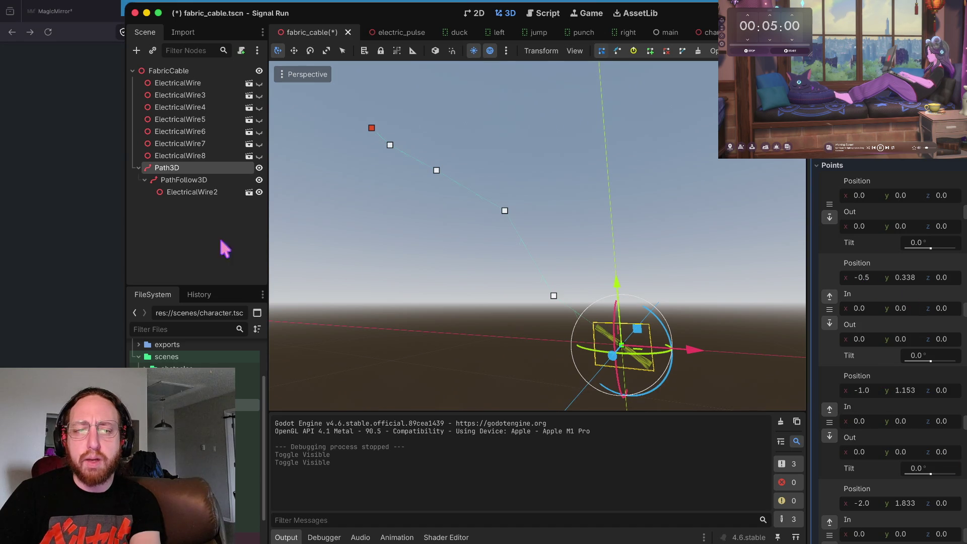
left_click(173, 181)
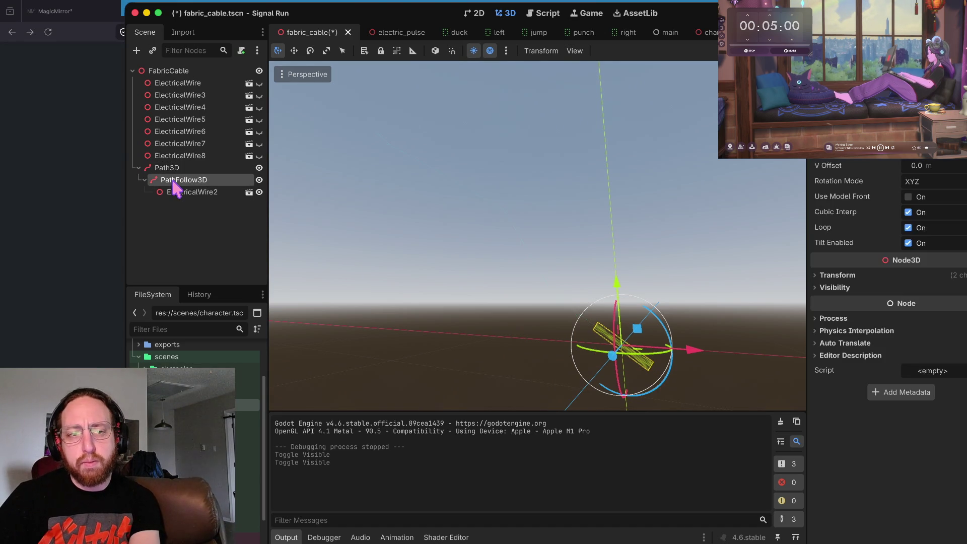
left_click(172, 169)
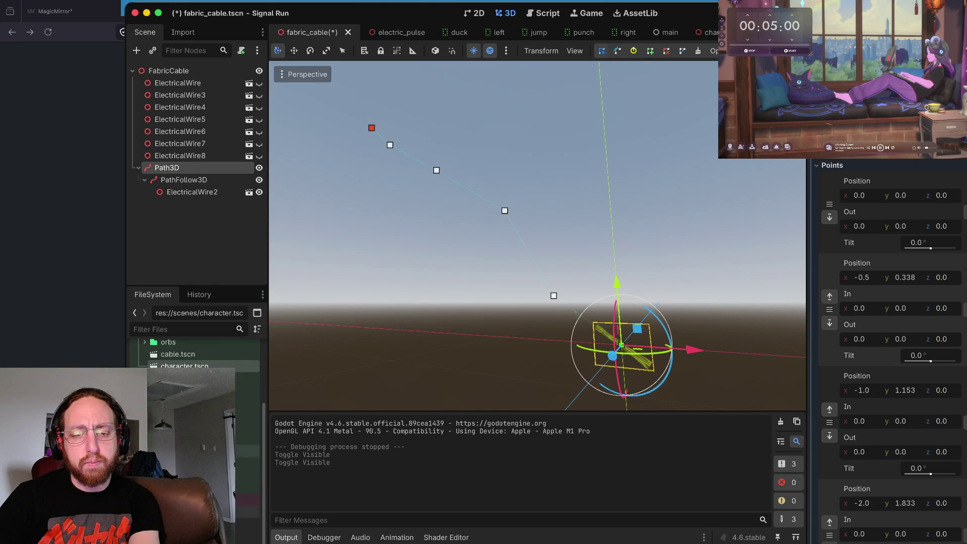
Open transmitter, signal_effect and level_wall scenes, look over level_wall, then quit to the project list.
double_click(192, 487)
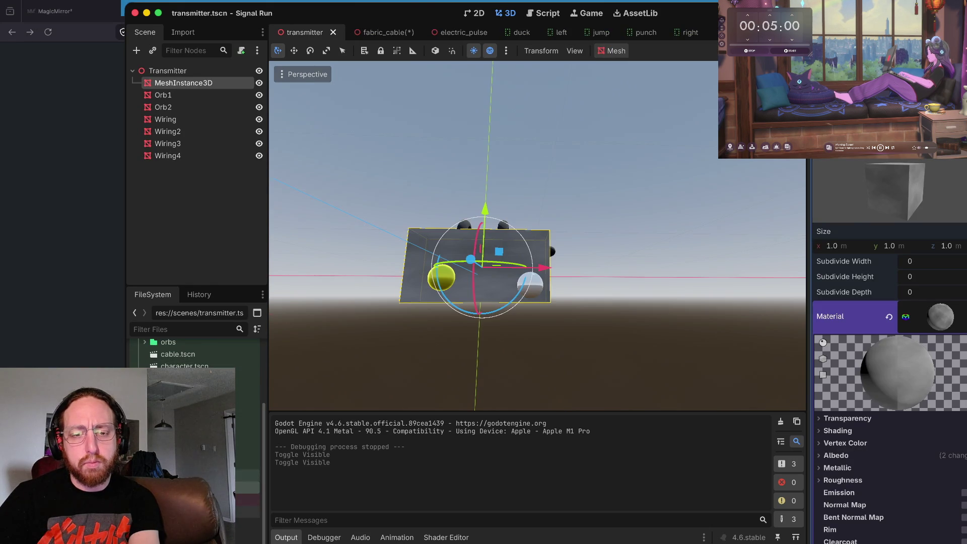
double_click(191, 474)
double_click(191, 450)
left_click(191, 390)
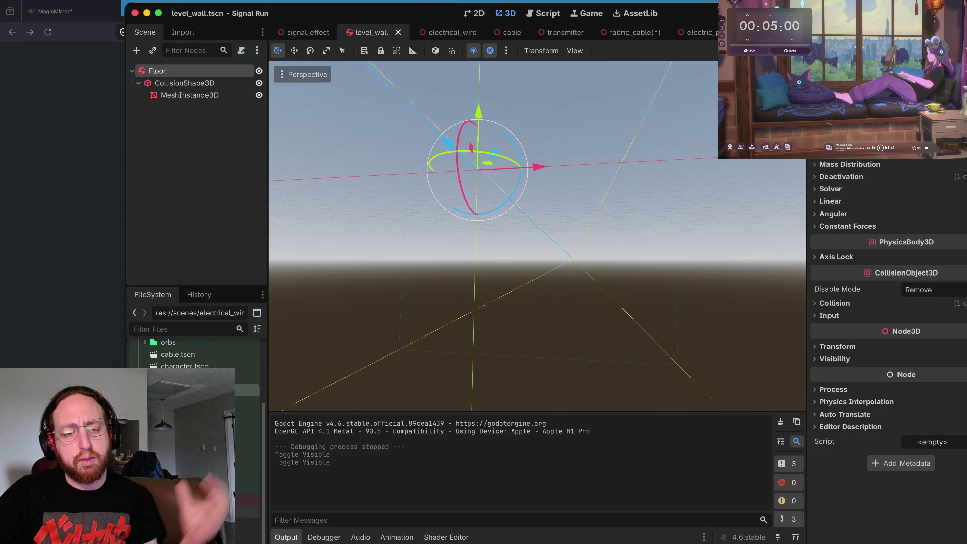
scroll(196, 403, "down", 3)
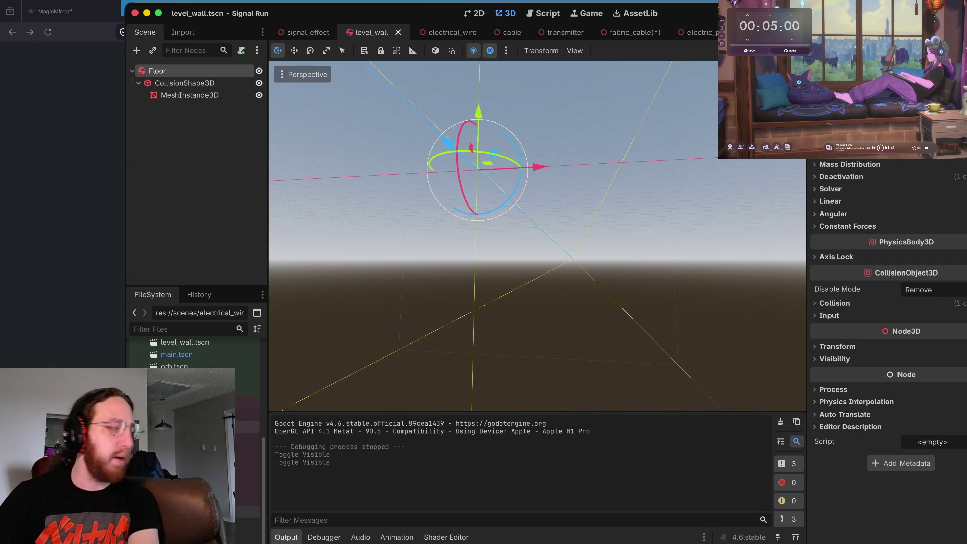
scroll(197, 402, "up", 5)
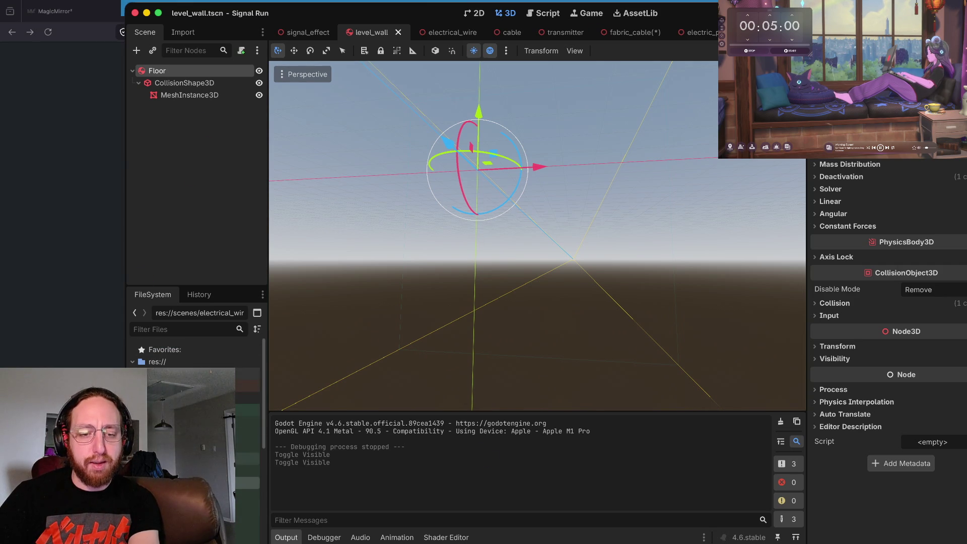
scroll(197, 352, "down", 3)
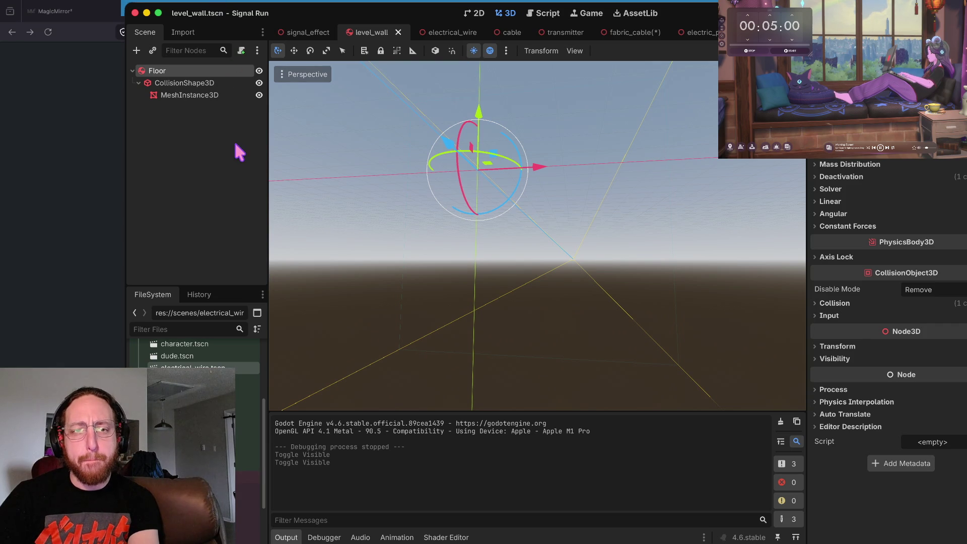
key("super+q")
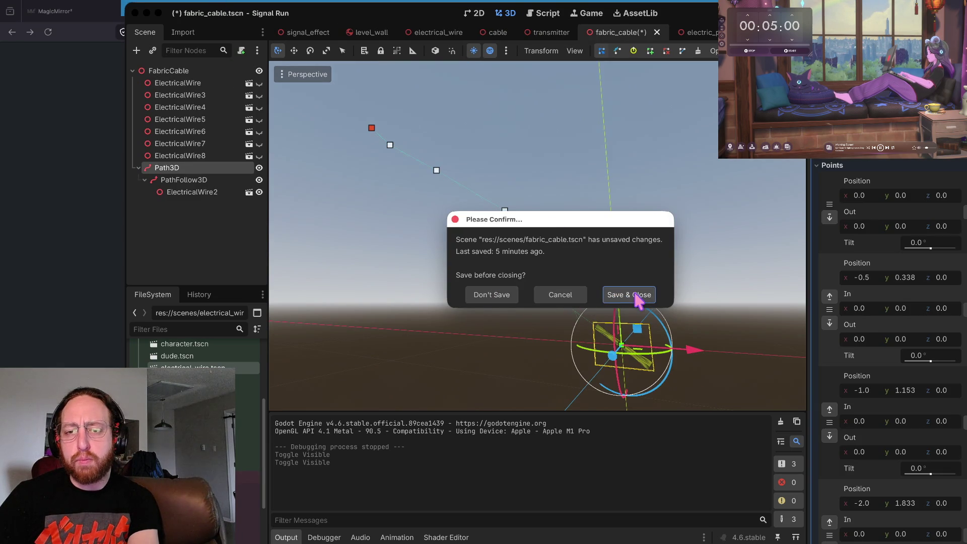
Answer the fabric_cable save prompt, open PlantRootSoilTopDown, and right-click its scenes folder.
left_click(491, 297)
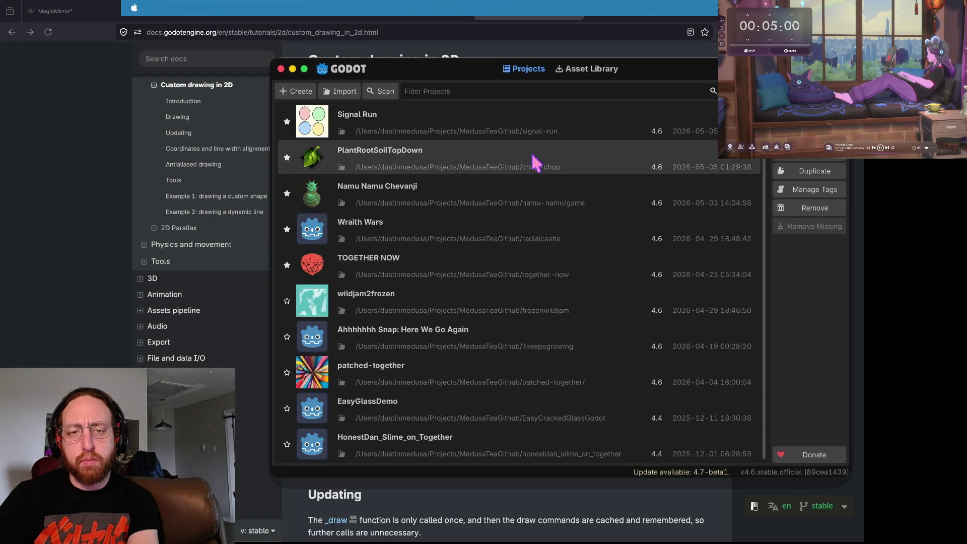
double_click(532, 155)
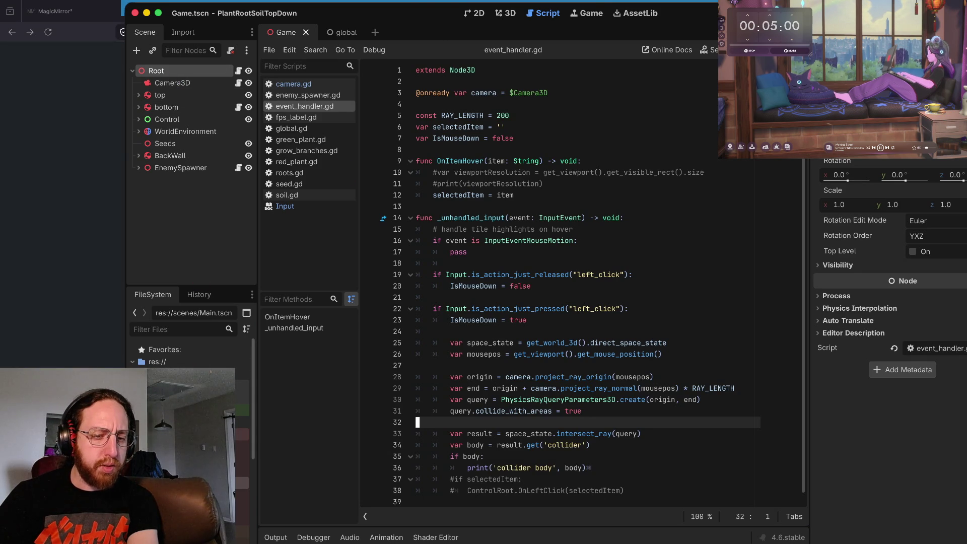
right_click(182, 364)
Create slash.tscn in res://scenes with the 3D Scene root type, named Slash.
mouse_move(182, 370)
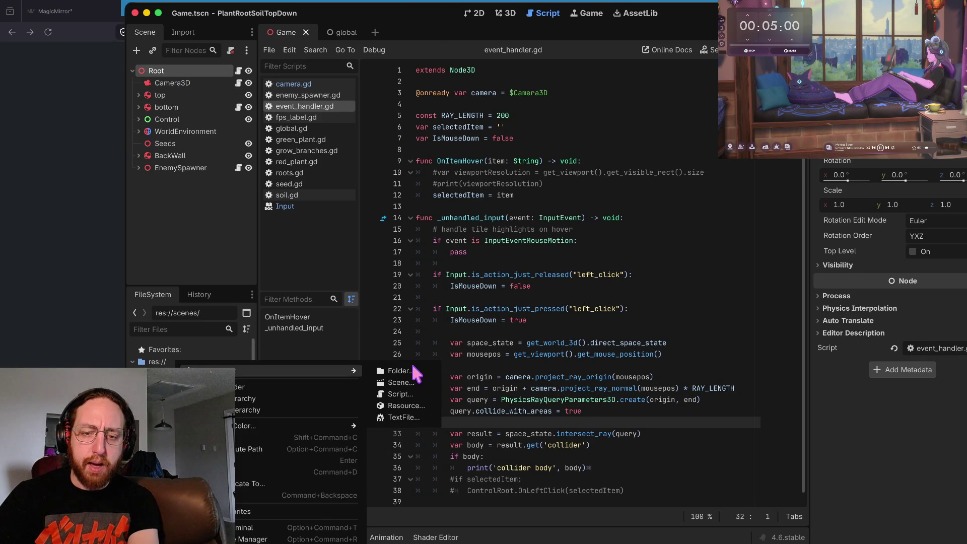
left_click(401, 382)
type("sleach")
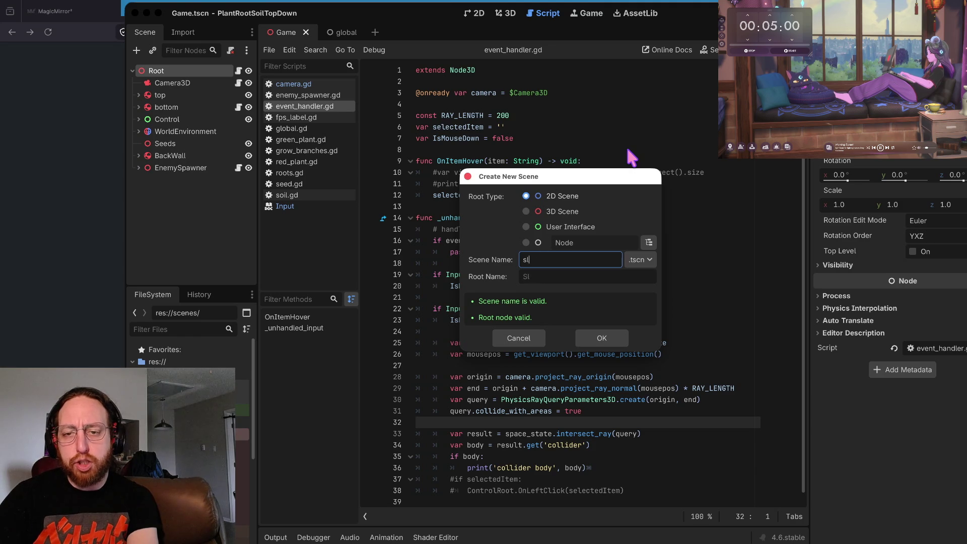
key("BackSpace")
key("BackSpace")
type("h")
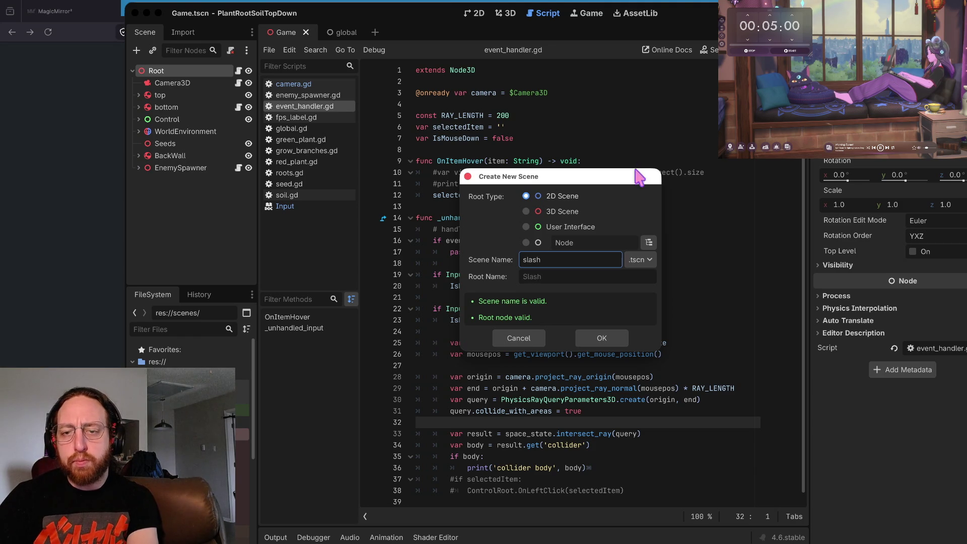
left_click(526, 211)
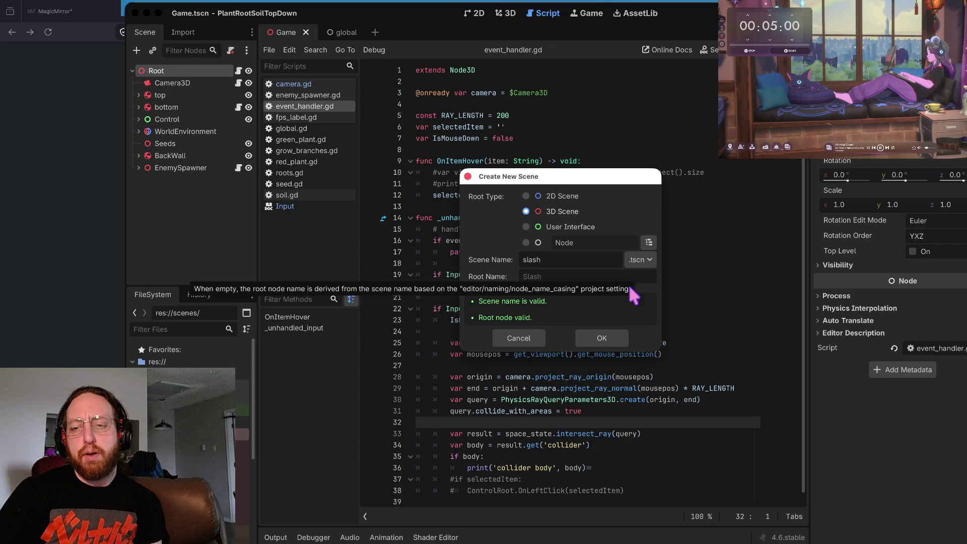
left_click(603, 338)
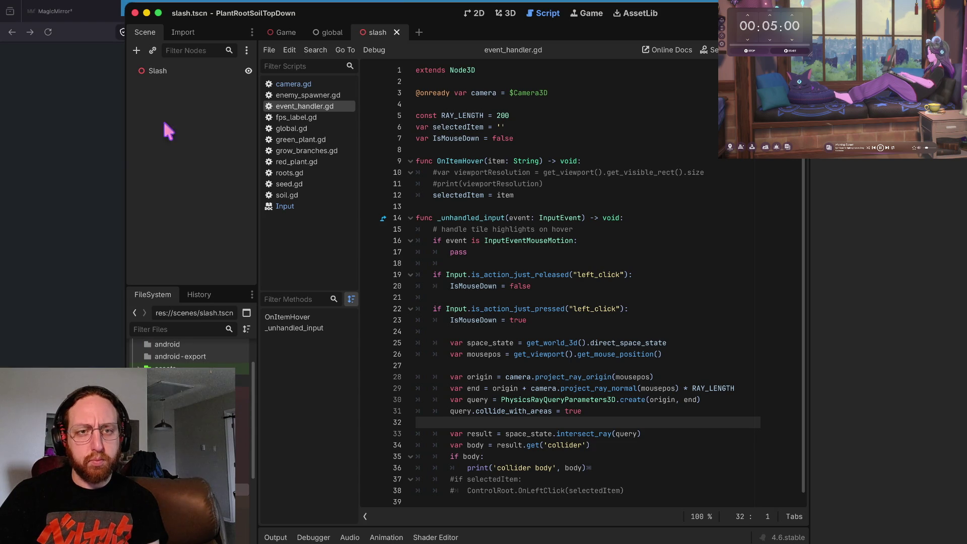
right_click(165, 74)
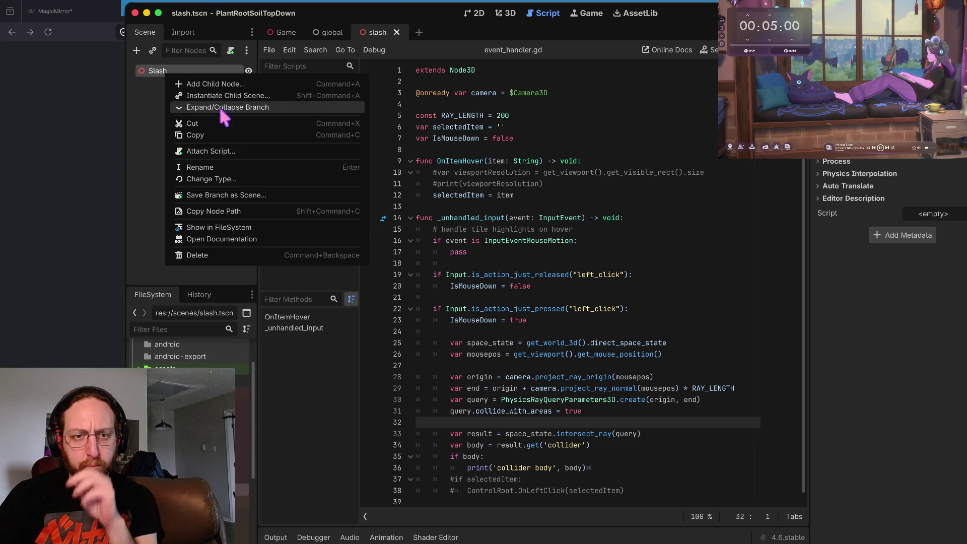
Change the Slash root node's type to Path3D.
left_click(223, 178)
type("path3d")
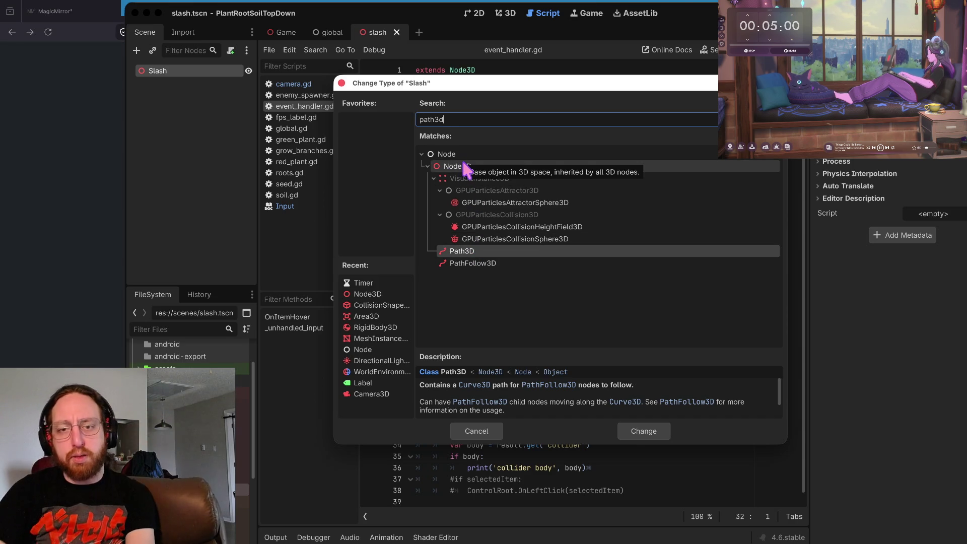
left_click(466, 264)
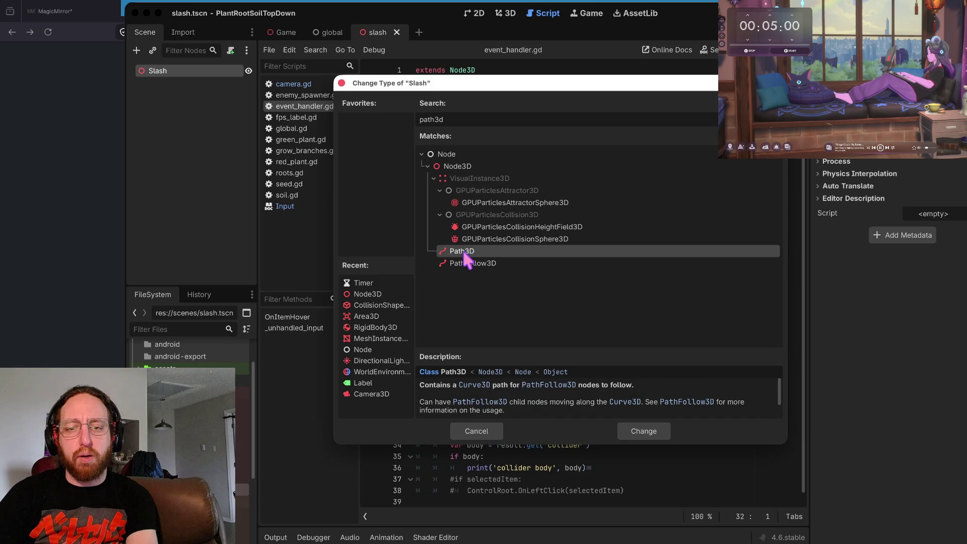
double_click(462, 252)
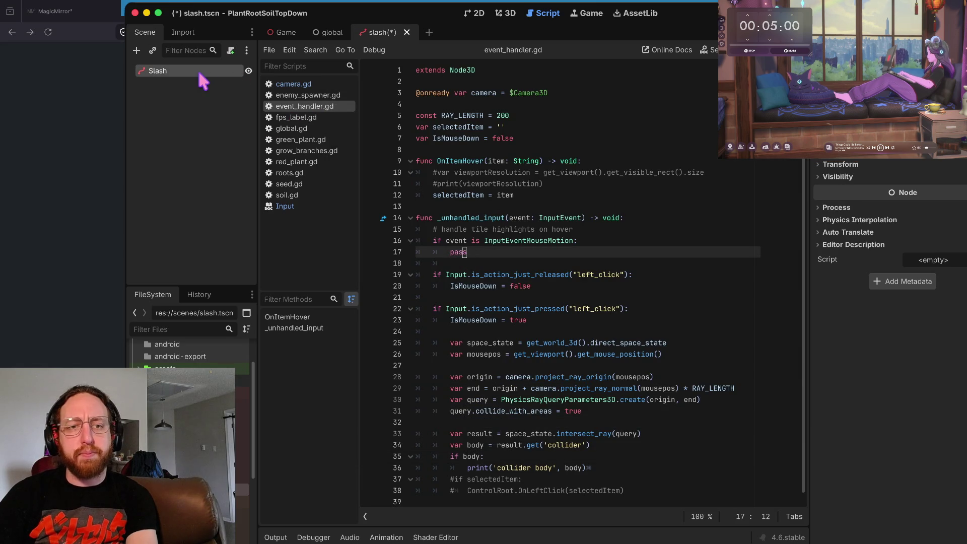
Add a PathFollow3D child under Slash and view the scene in the 3D editor.
right_click(199, 70)
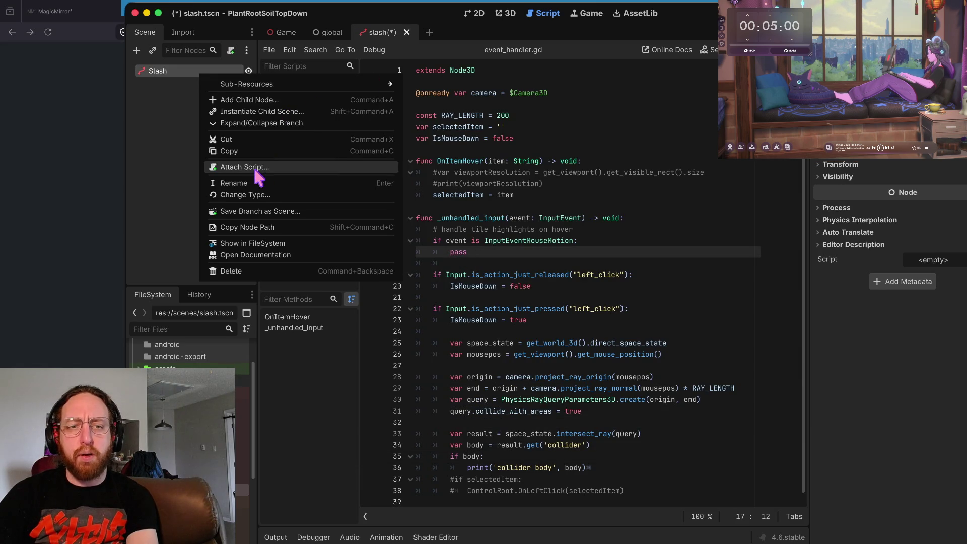
left_click(280, 101)
left_click(522, 262)
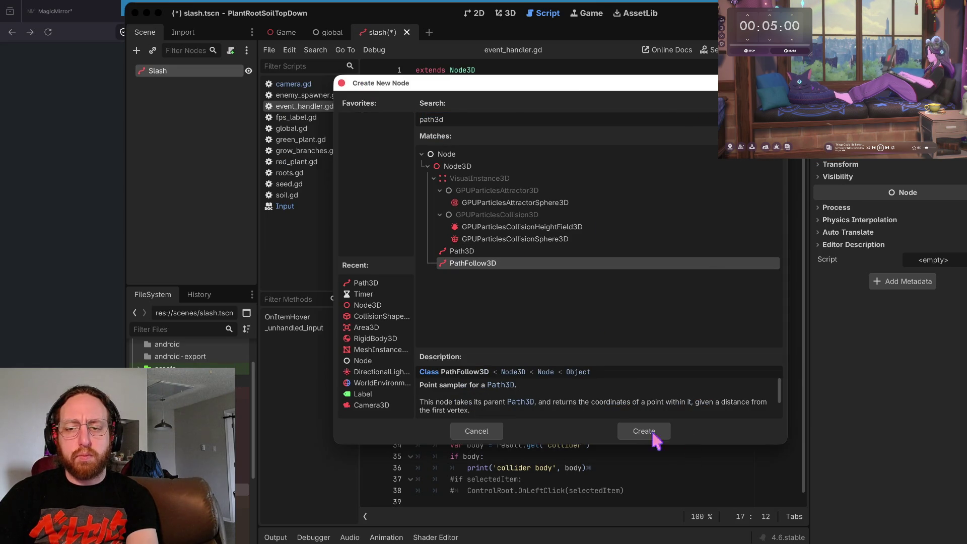
left_click(644, 431)
left_click(184, 83)
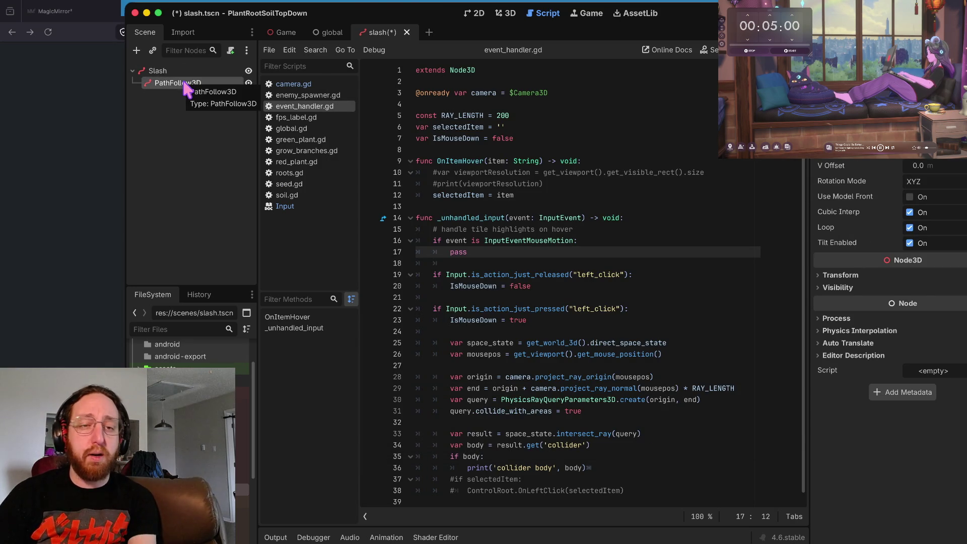
left_click(190, 71)
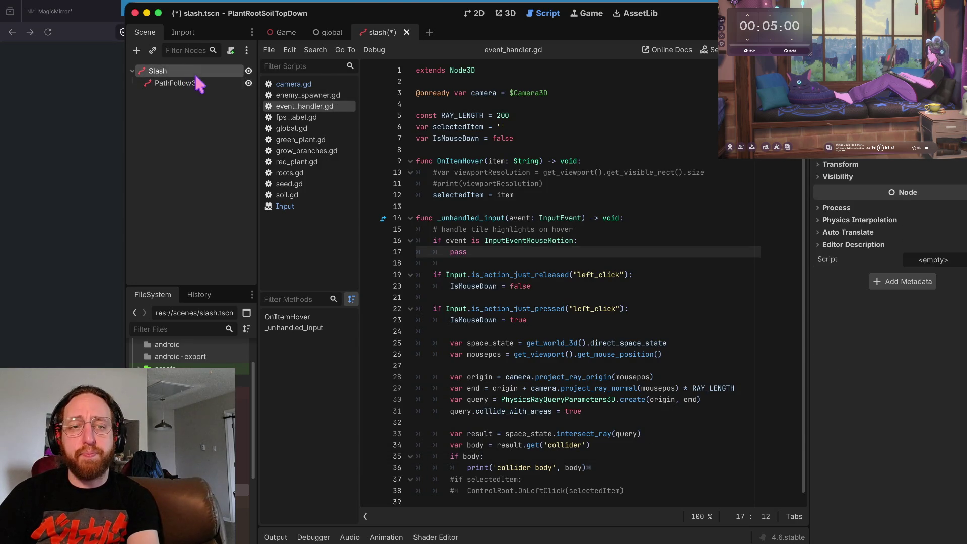
left_click(508, 13)
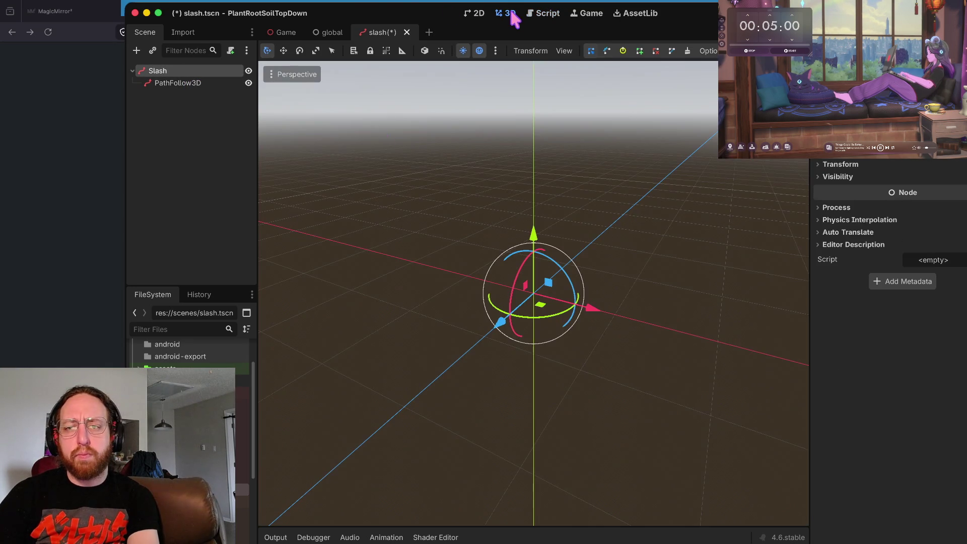
Attach a new script saved as res://scripts/slash.gd to the Slash root node.
left_click(203, 83)
left_click(189, 72)
left_click_drag(451, 132, 451, 132)
left_click_drag(573, 229, 573, 230)
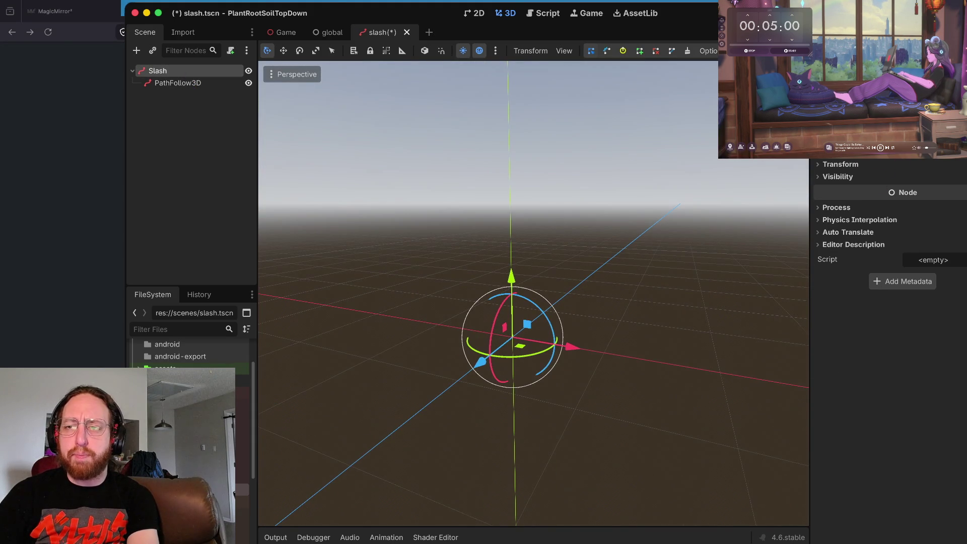
scroll(889, 237, "up", 1)
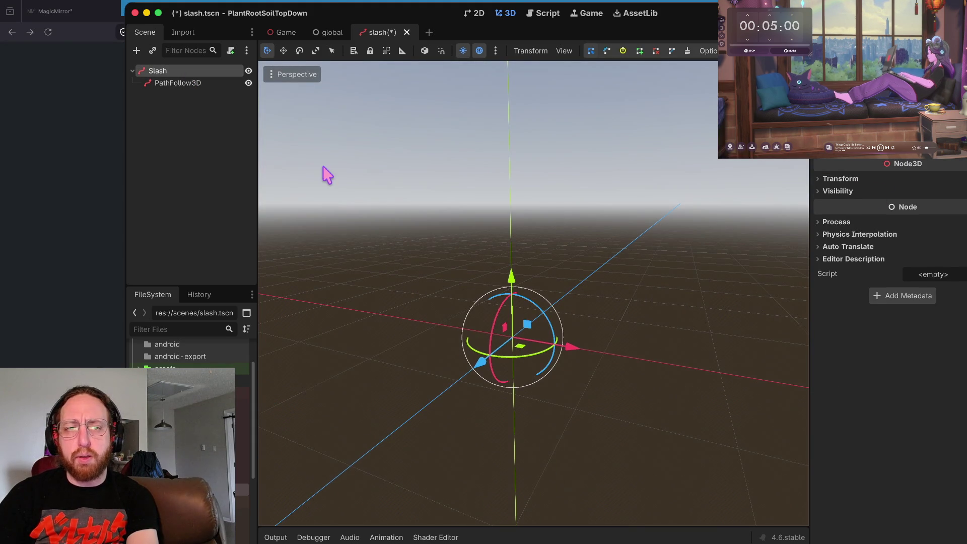
left_click(174, 82)
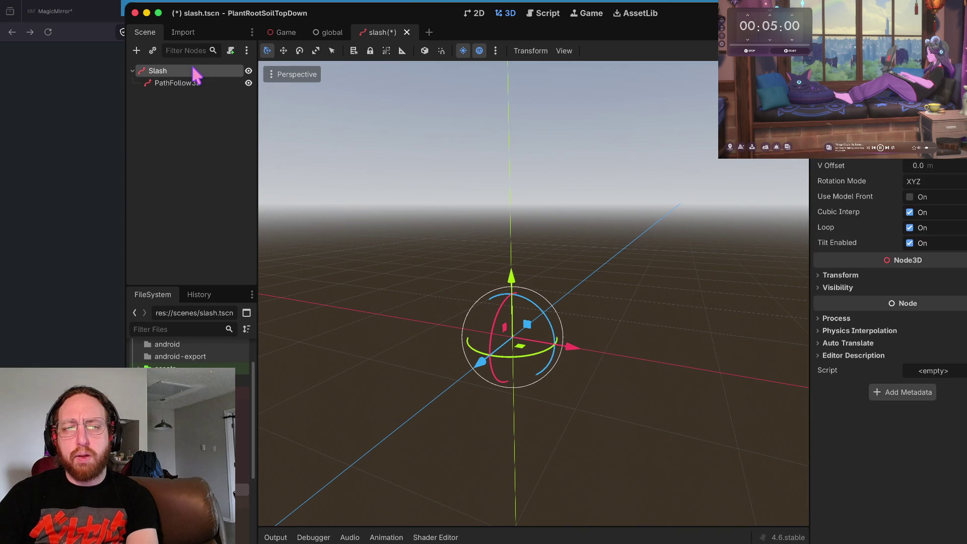
left_click(192, 68)
right_click(192, 67)
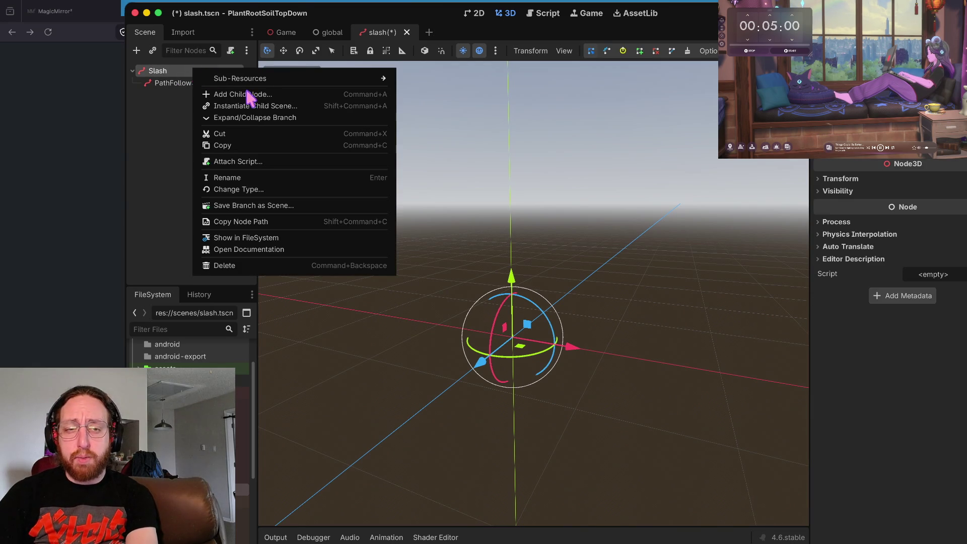
left_click(252, 161)
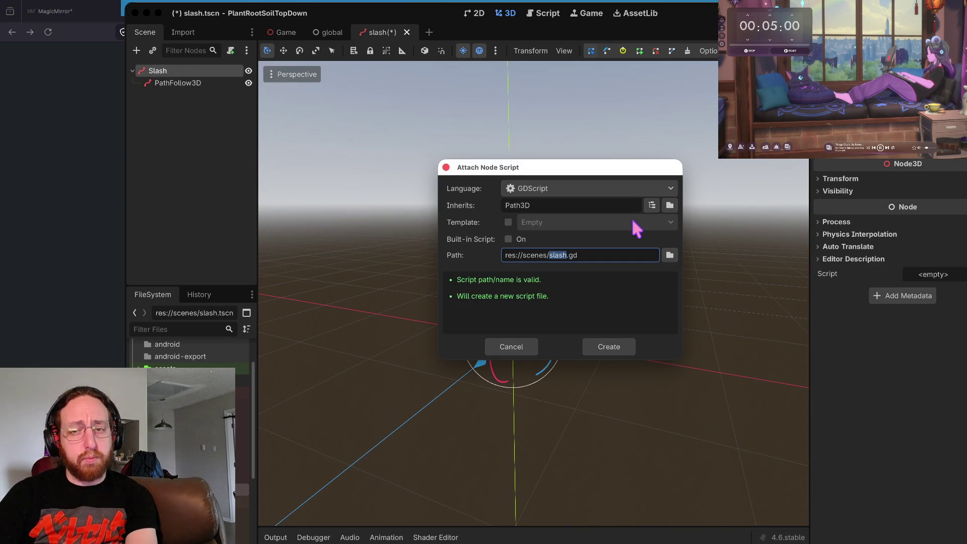
key("BackSpace")
key("BackSpace")
key("BackSpace")
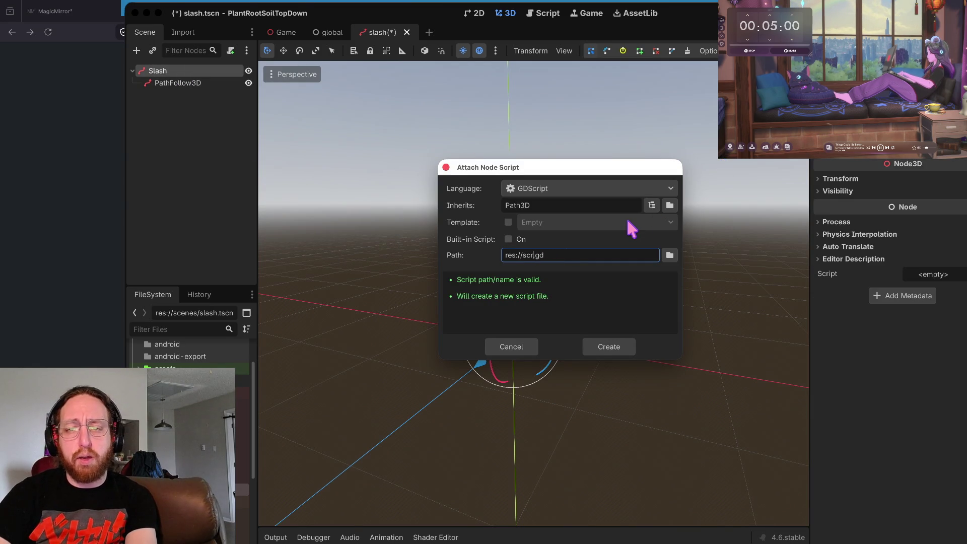
type("ipts/")
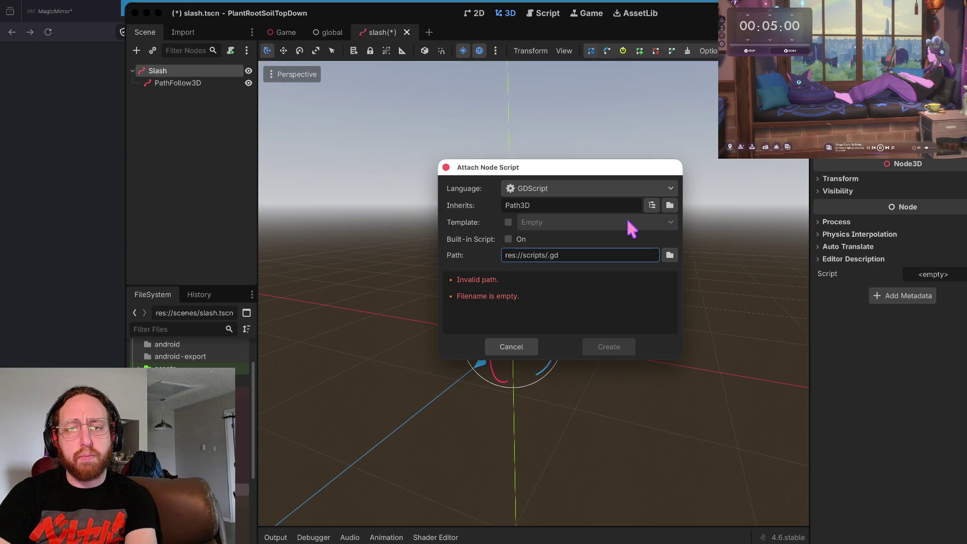
type("slash")
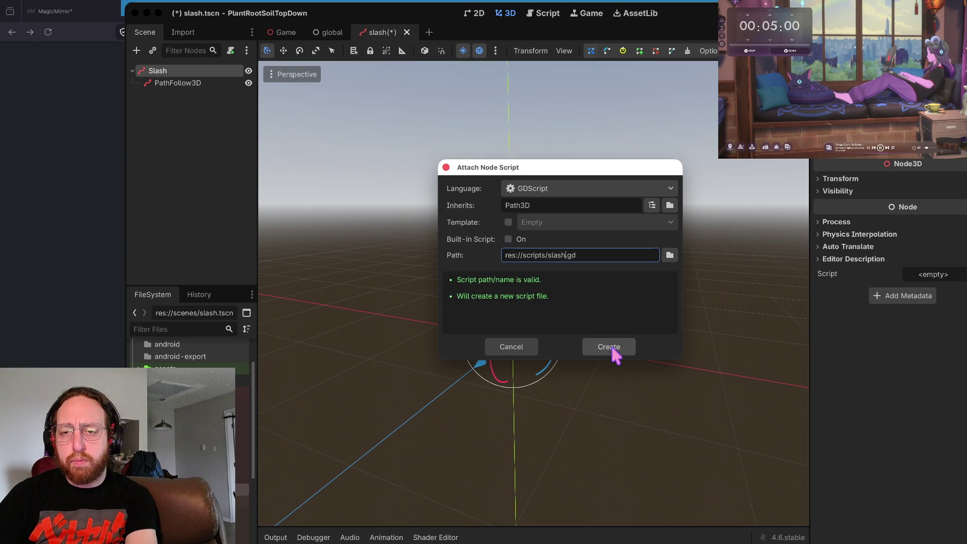
left_click(609, 347)
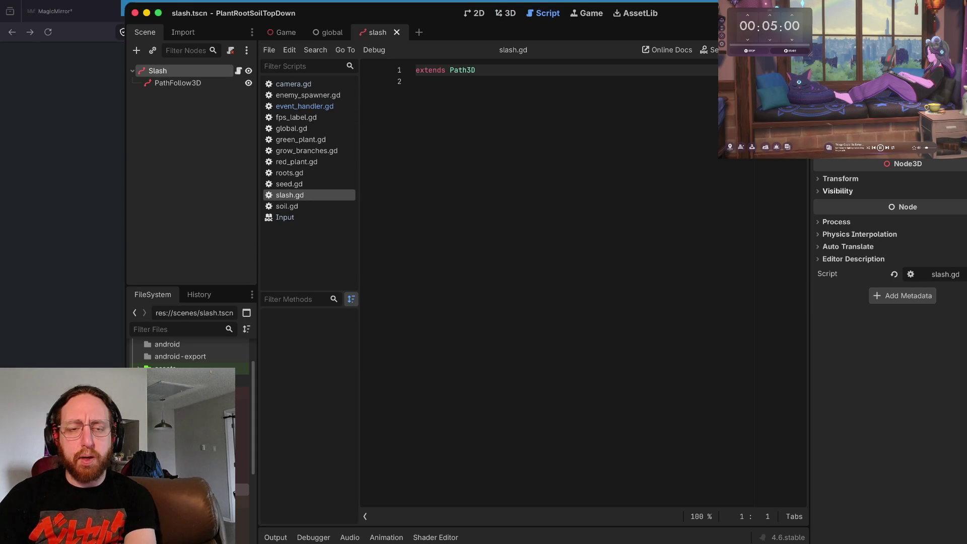
Write a _ready() -> void function containing pass in slash.gd and save it.
left_click(488, 121)
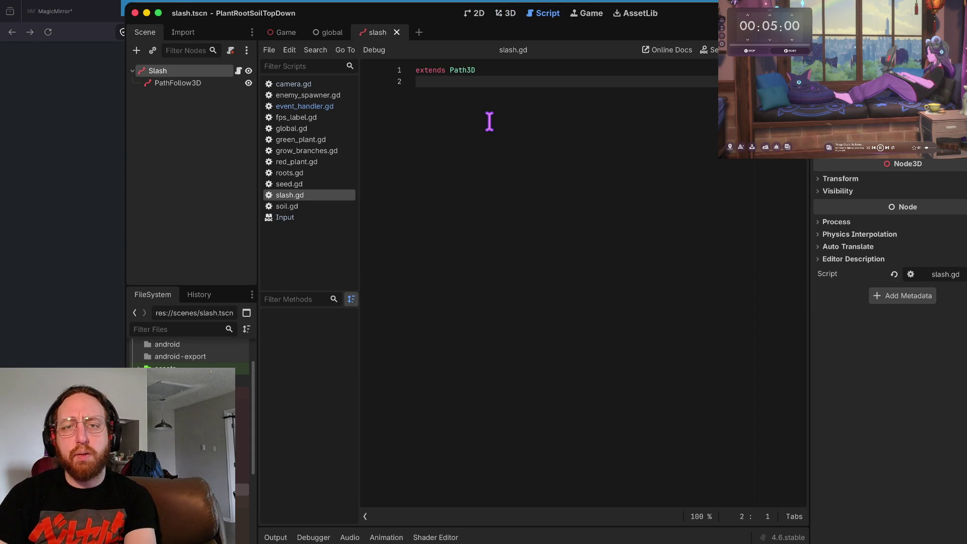
key("Return")
key("Return")
key("Return")
type("func _")
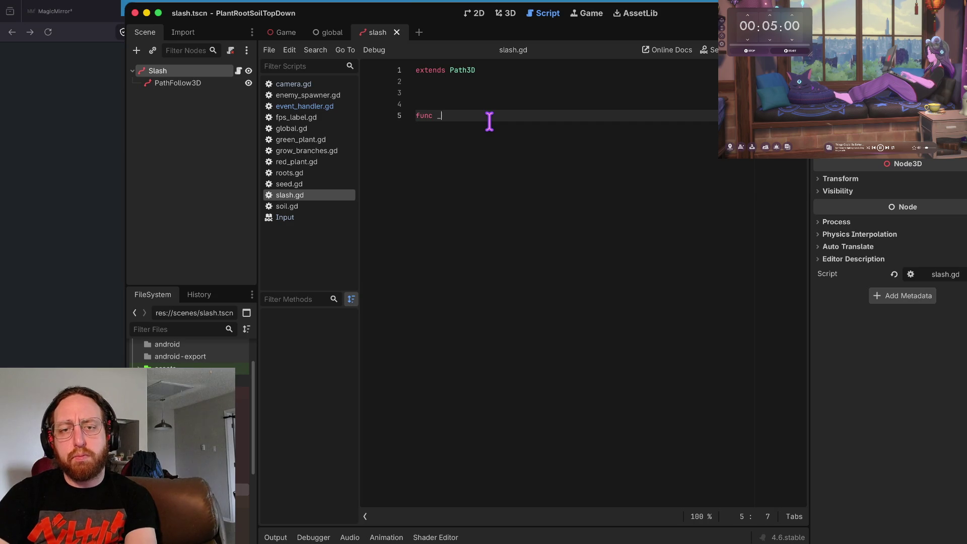
type("ready() -")
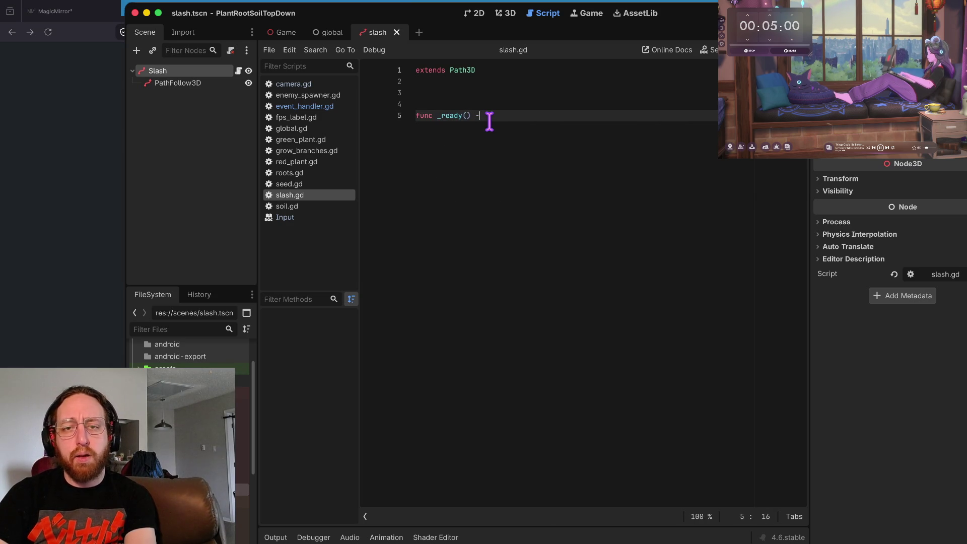
type("> void:")
key("Return")
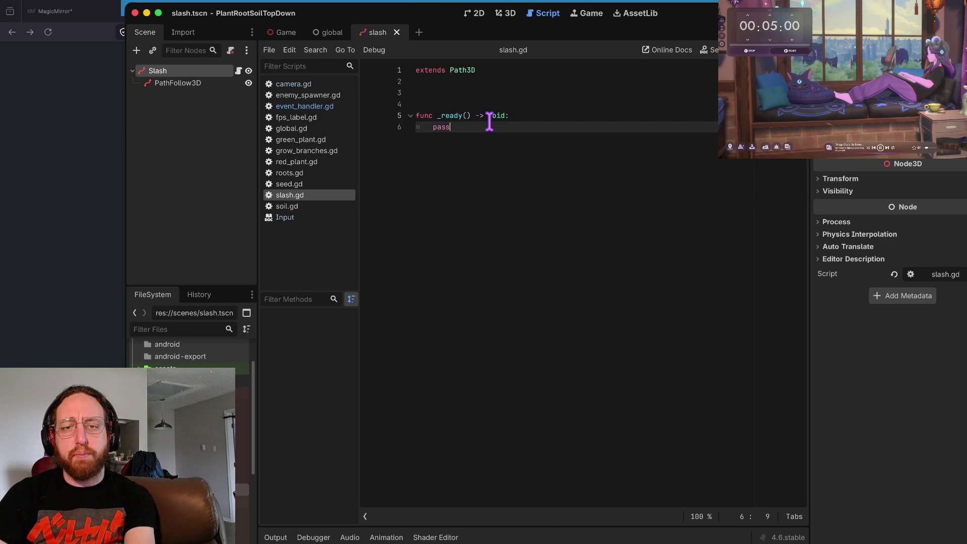
key("Up")
key("BackSpace")
key("BackSpace")
key("ctrl+s")
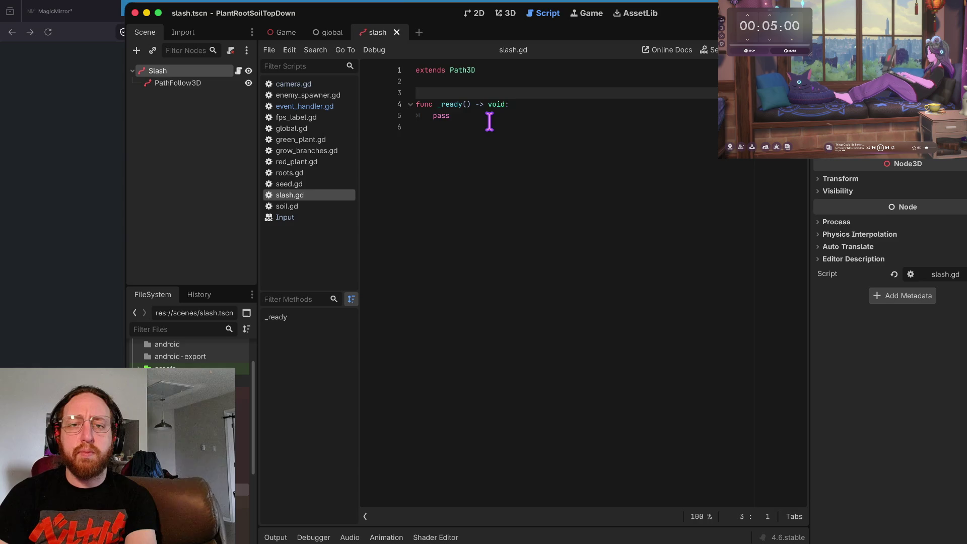
left_click(489, 129)
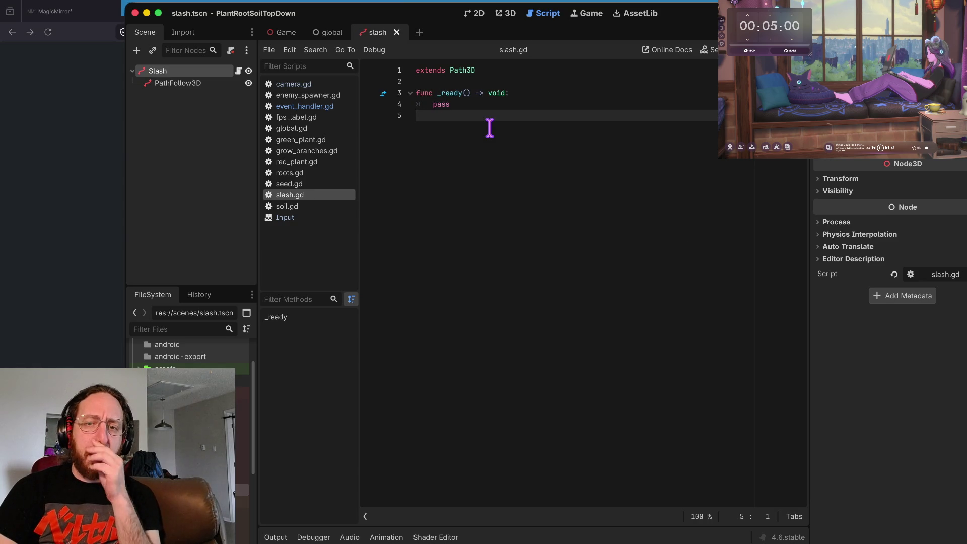
key("Return")
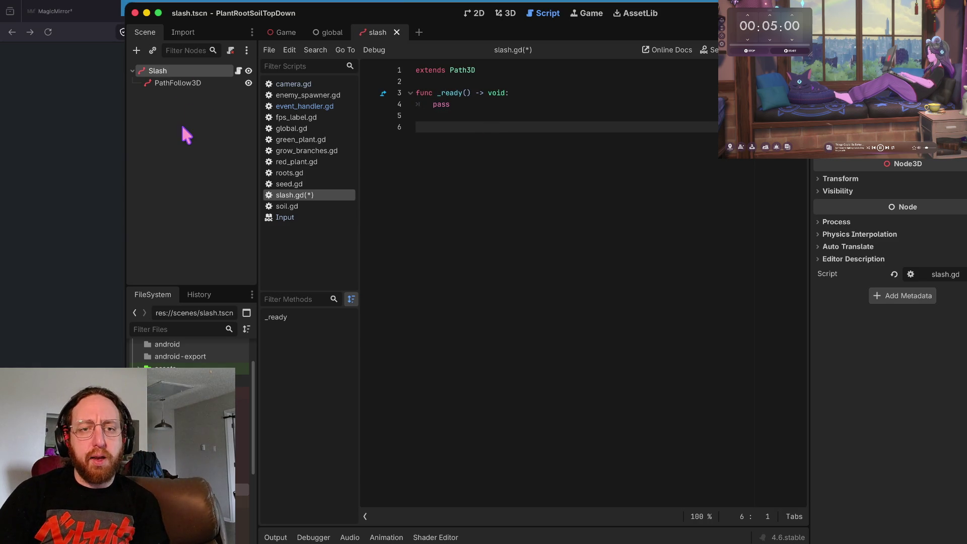
Start a new scene in res://scenes from the FileSystem's New > Scene menu.
right_click(183, 127)
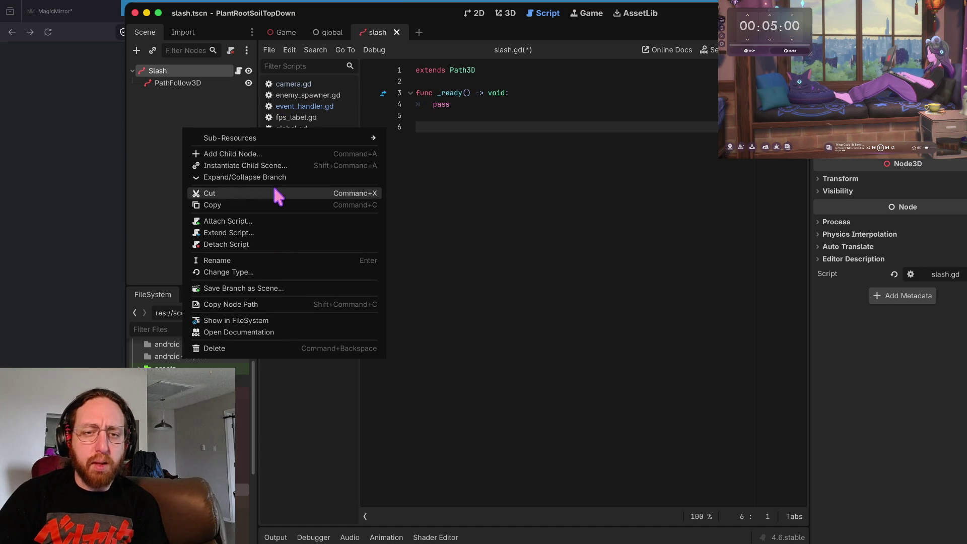
mouse_move(249, 141)
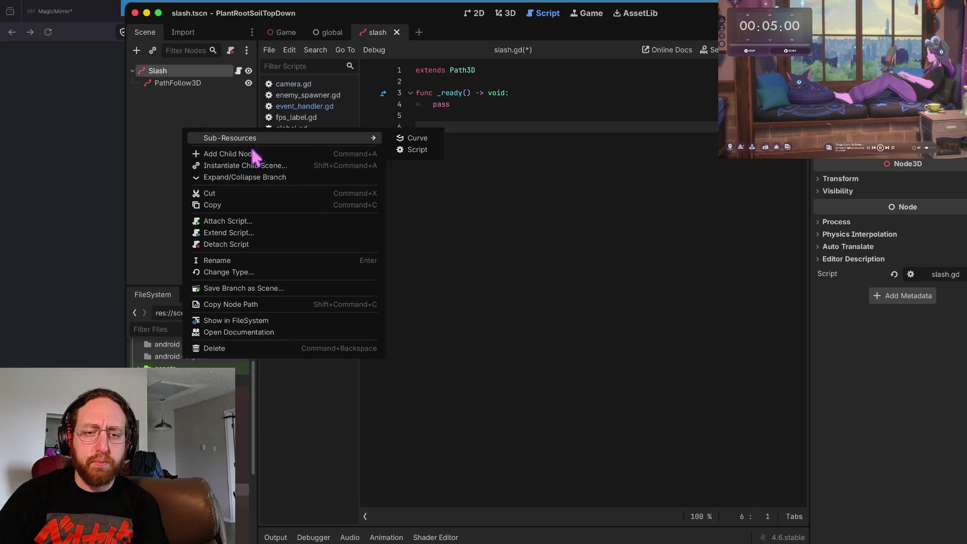
left_click(169, 88)
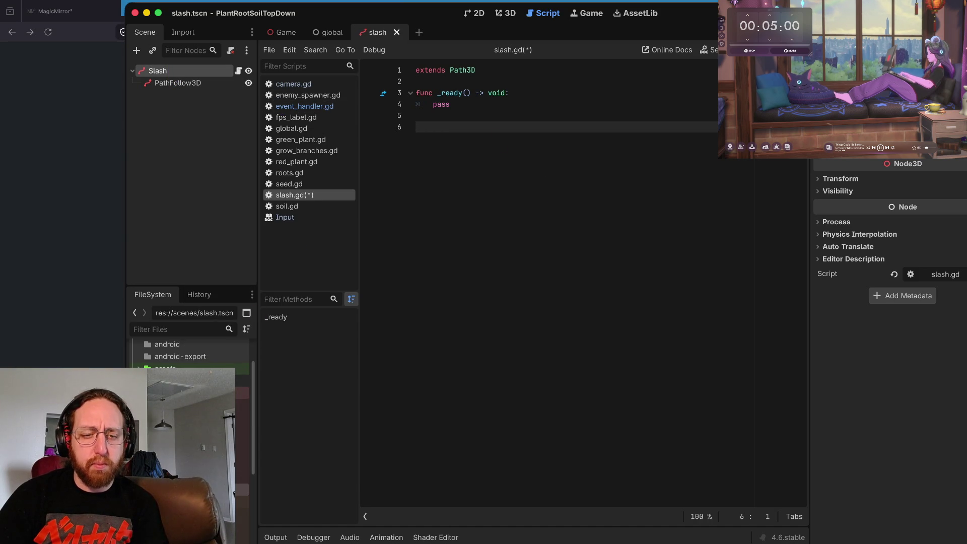
right_click(181, 362)
mouse_move(251, 372)
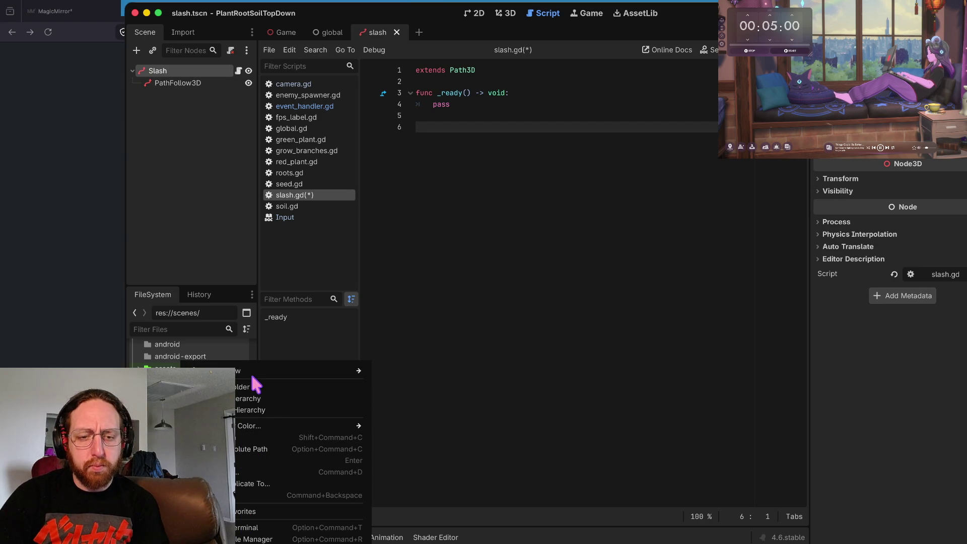
left_click(406, 383)
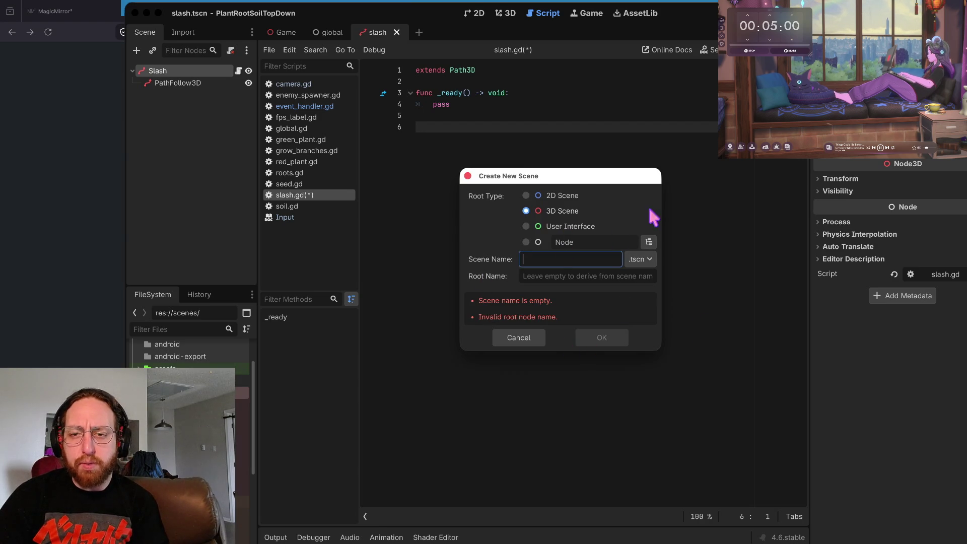
left_click(640, 259)
left_click(639, 260)
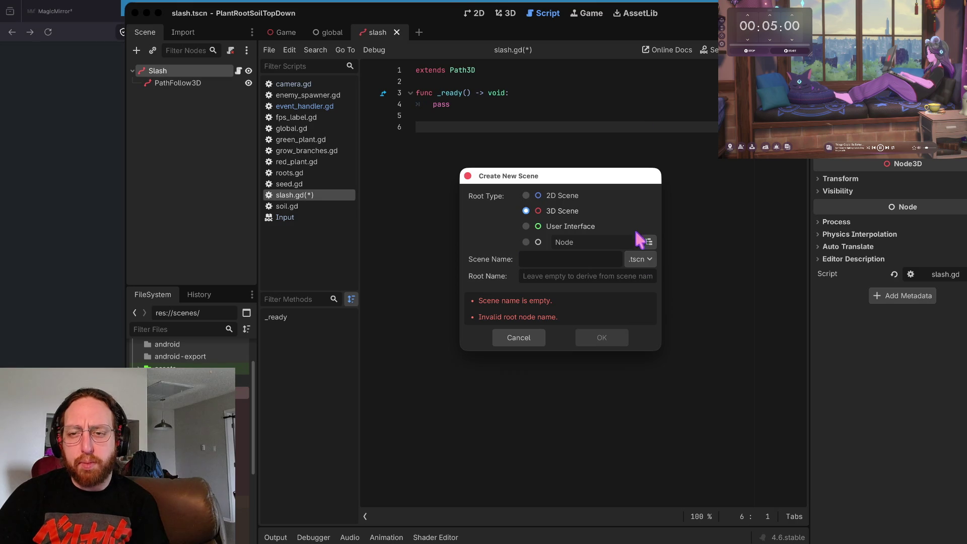
Browse the root node types for the new scene, expanding Node3D.
left_click(649, 243)
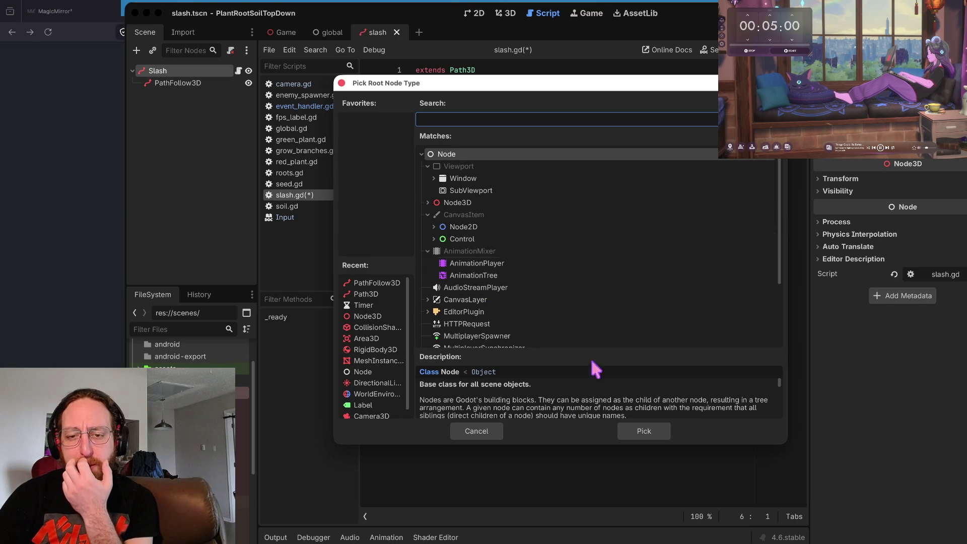
left_click(473, 432)
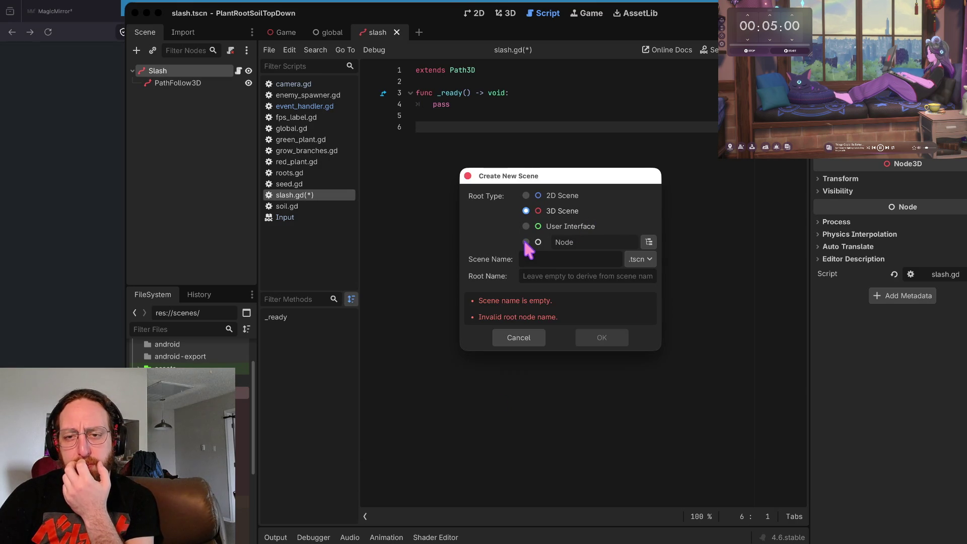
left_click(649, 243)
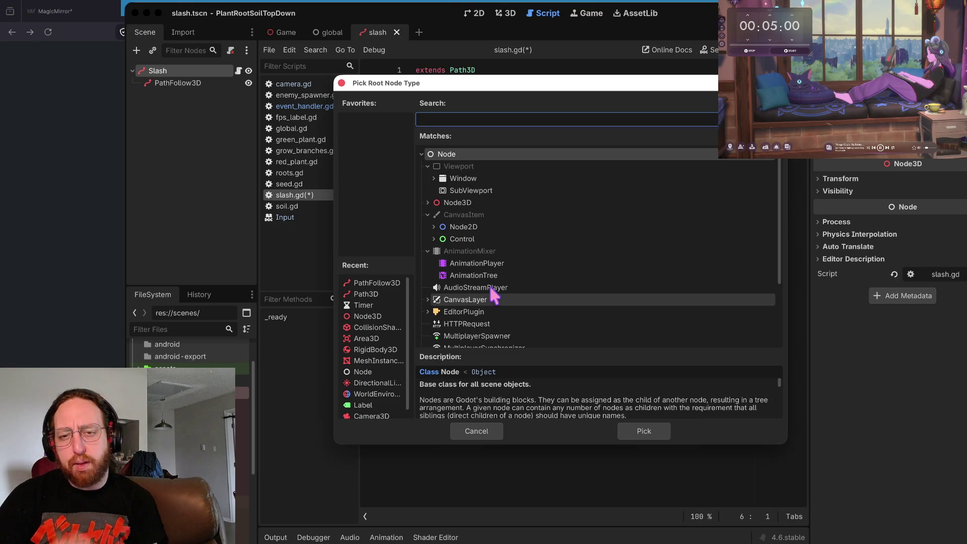
left_click(428, 203)
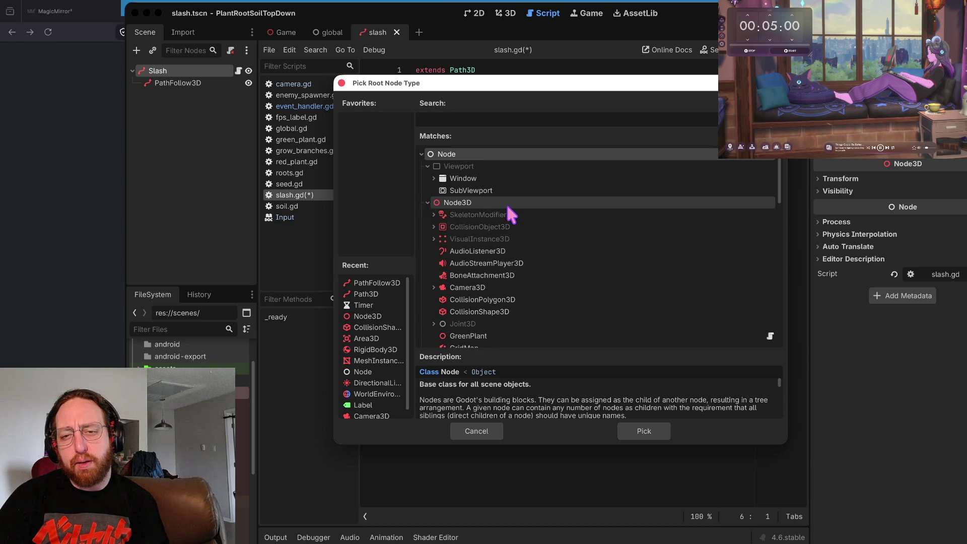
scroll(506, 203, "down", 8)
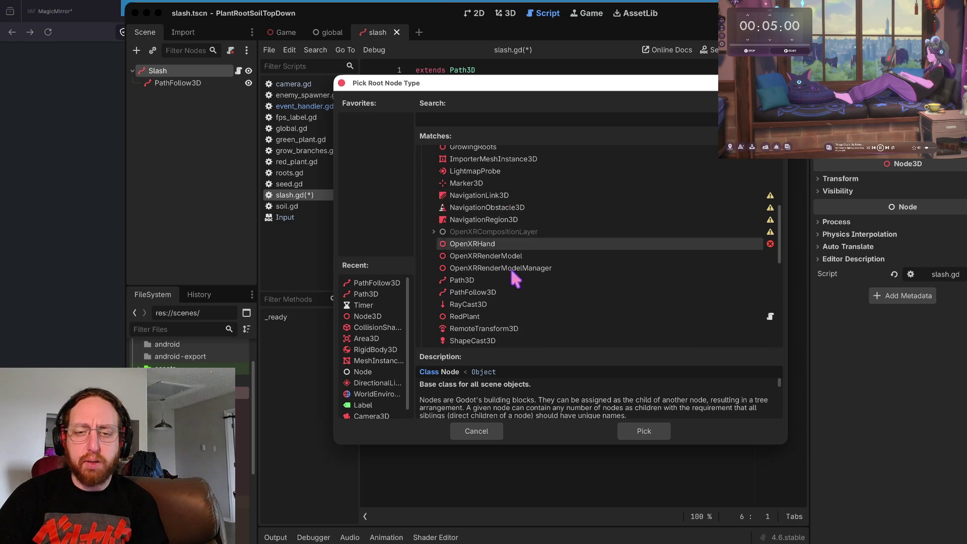